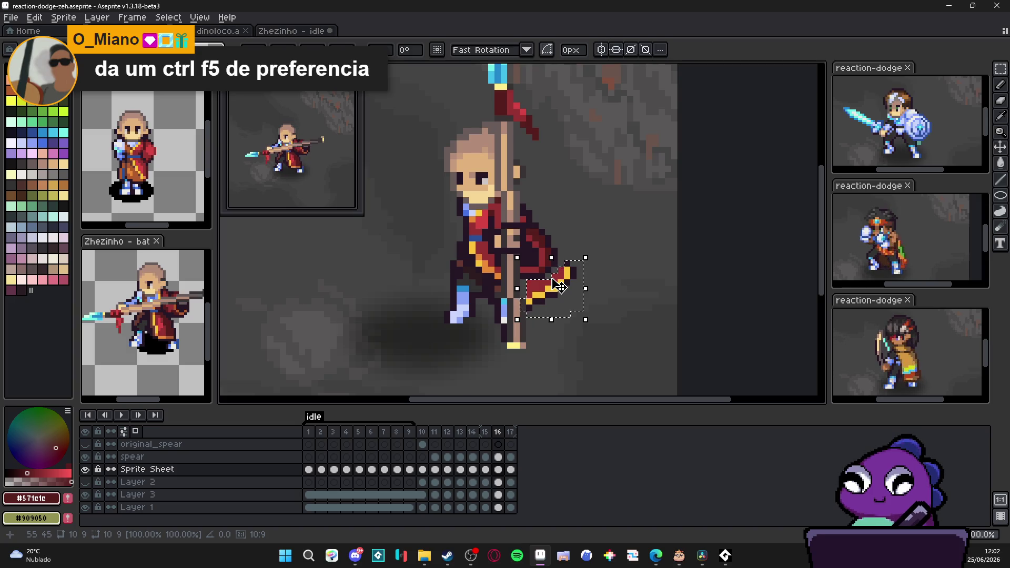
# Nudge the loose cloth piece up one pixel, then sample the cape's outline, orange and red colours.
pyautogui.moveTo(558, 288); pyautogui.dragTo(560, 284)
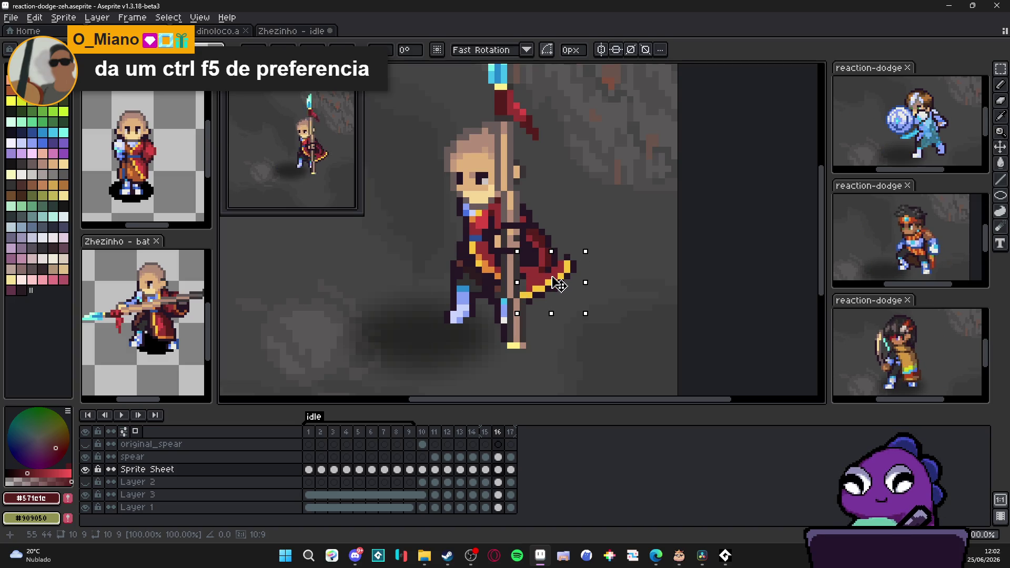
pyautogui.press('b')
pyautogui.scroll(2, 526, 279)
pyautogui.keyDown('alt'); pyautogui.click(503, 276); pyautogui.keyUp('alt')
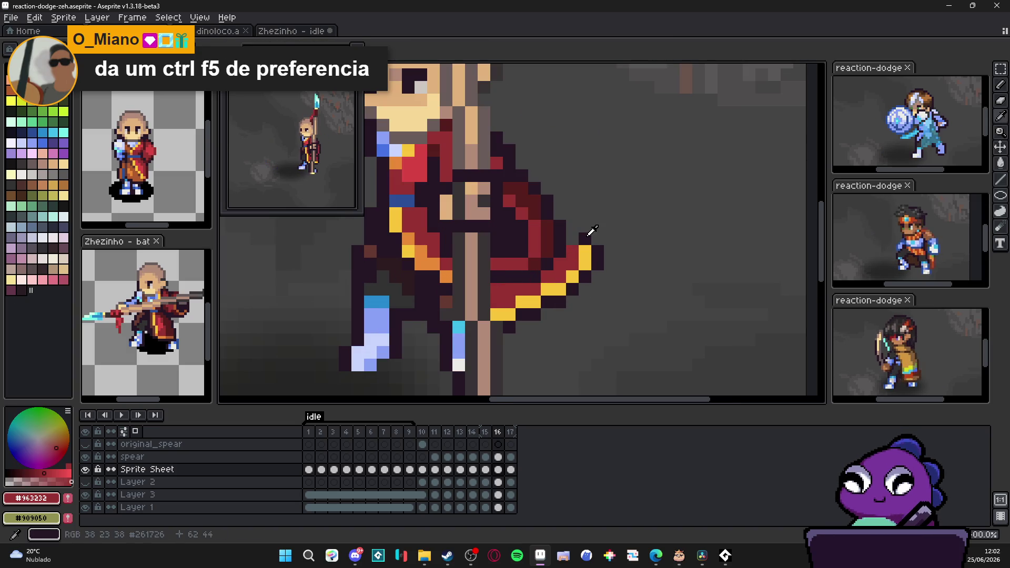
pyautogui.scroll(-2, 590, 275)
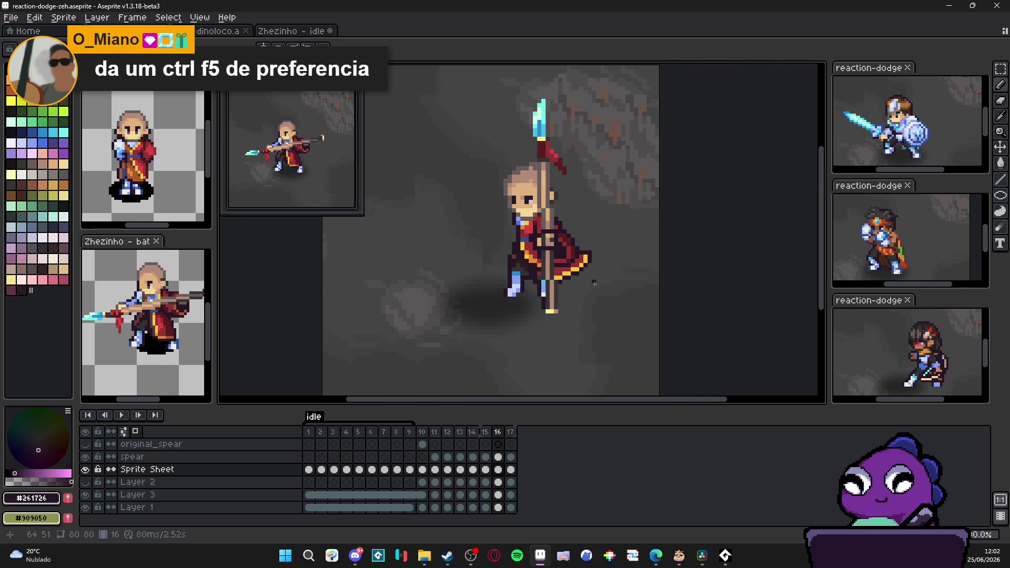
pyautogui.scroll(2, 544, 266)
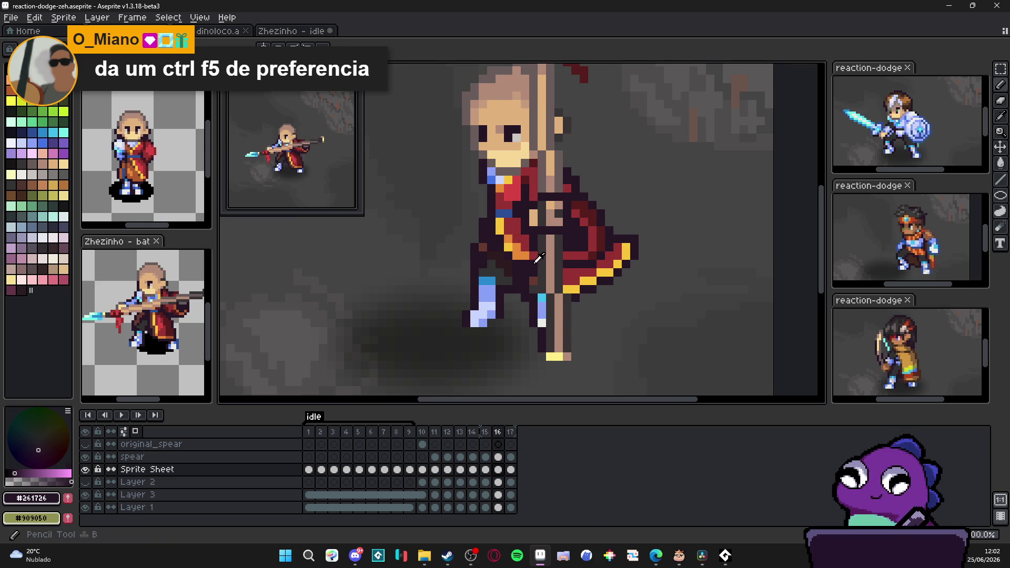
pyautogui.keyDown('alt'); pyautogui.click(527, 264); pyautogui.keyUp('alt')
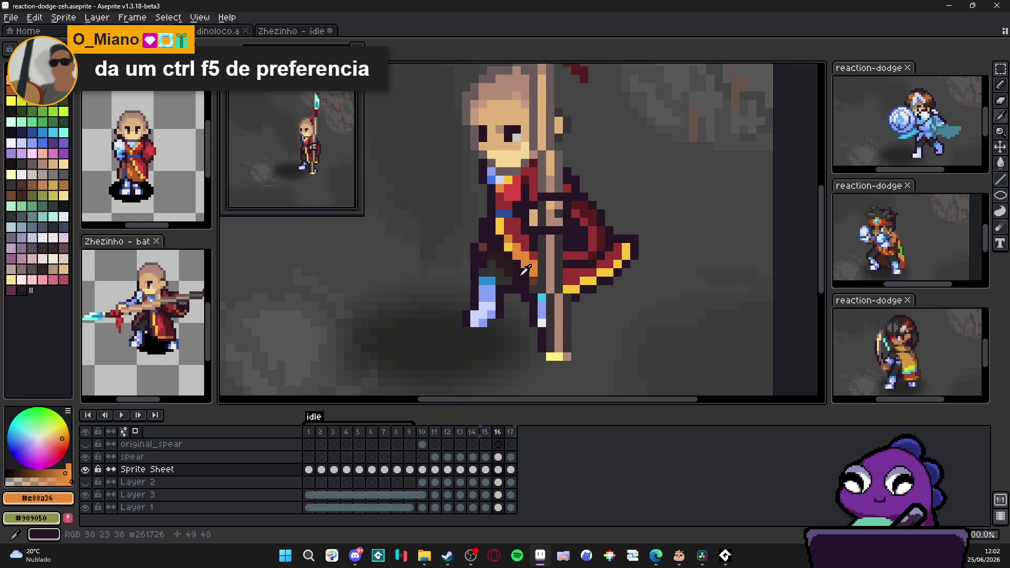
pyautogui.keyDown('alt'); pyautogui.click(527, 281); pyautogui.keyUp('alt')
pyautogui.keyDown('alt'); pyautogui.click(534, 267); pyautogui.keyUp('alt')
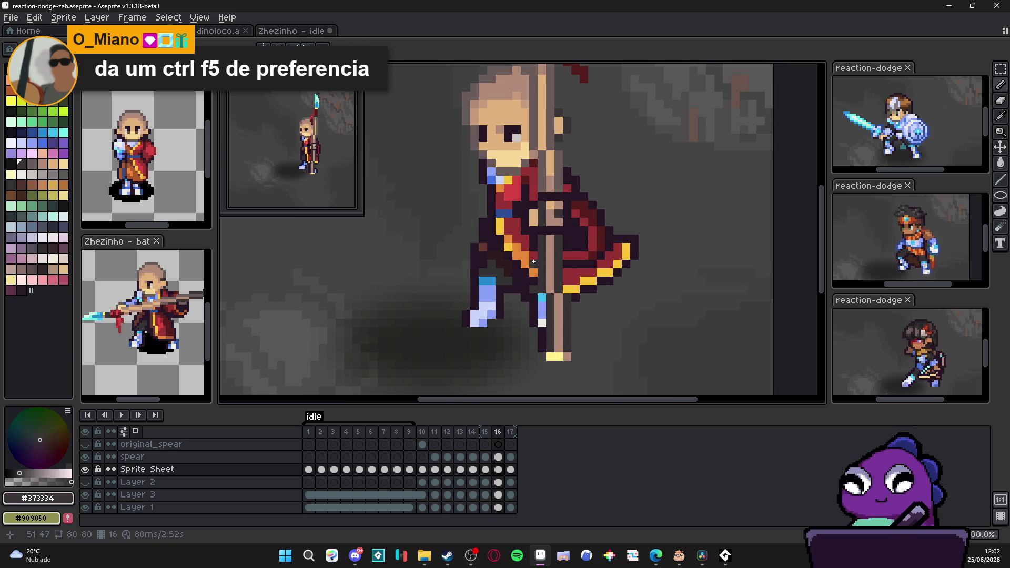
pyautogui.keyDown('alt'); pyautogui.click(533, 263); pyautogui.keyUp('alt')
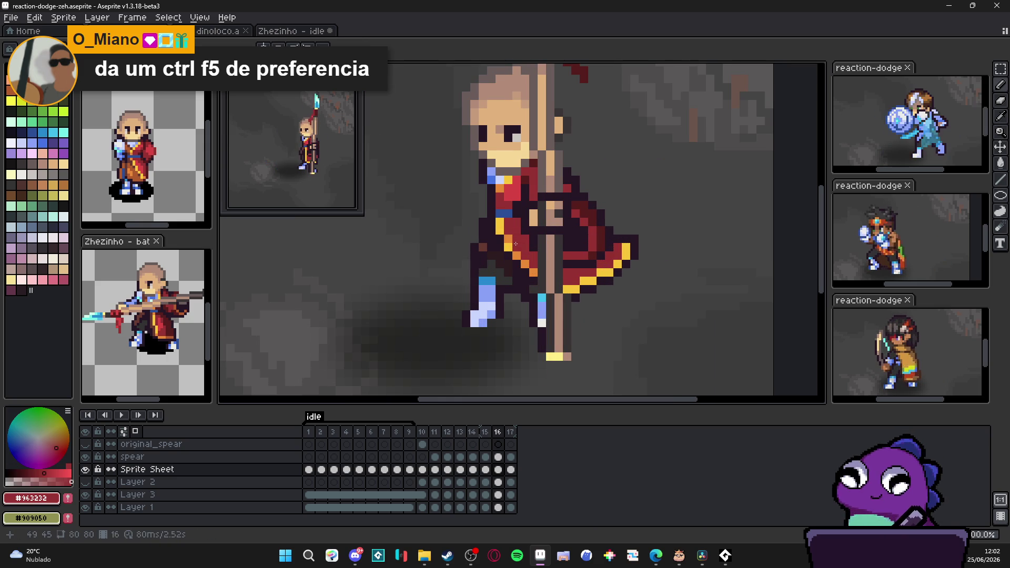
# Extend the yellow trim along the cape's hem with the Pencil.
pyautogui.scroll(-4, 569, 293)
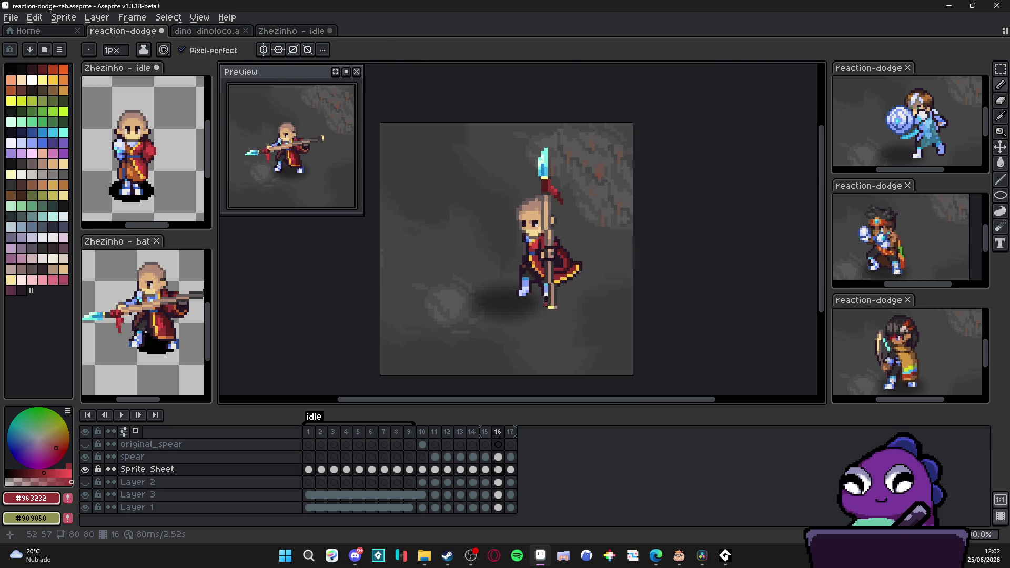
pyautogui.scroll(4, 558, 283)
pyautogui.keyDown('alt'); pyautogui.click(557, 277); pyautogui.keyUp('alt')
pyautogui.press('e')
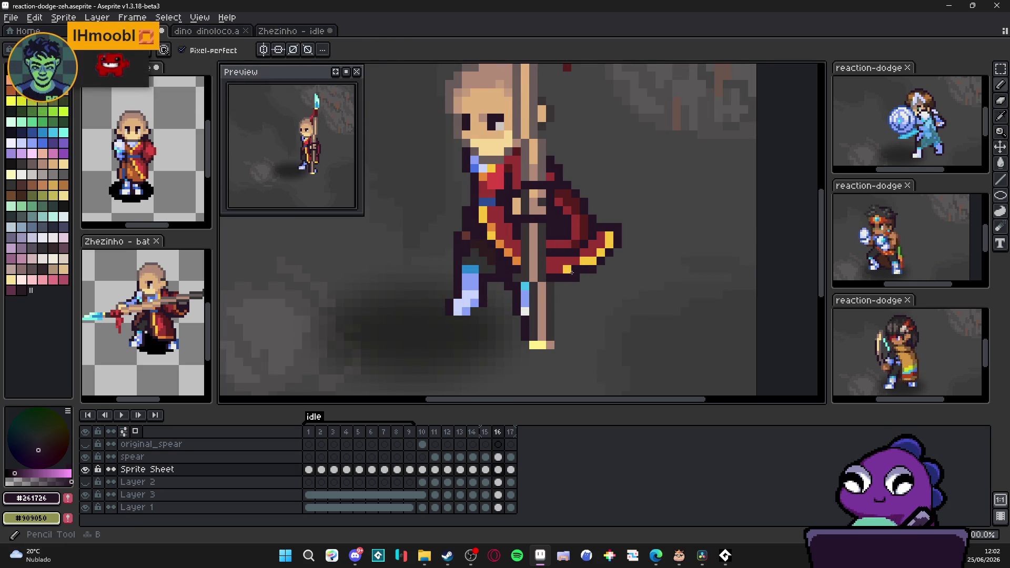
pyautogui.keyDown('alt'); pyautogui.click(563, 272); pyautogui.keyUp('alt')
pyautogui.press('b')
pyautogui.moveTo(550, 270); pyautogui.dragTo(565, 275)
pyautogui.scroll(-3, 583, 312)
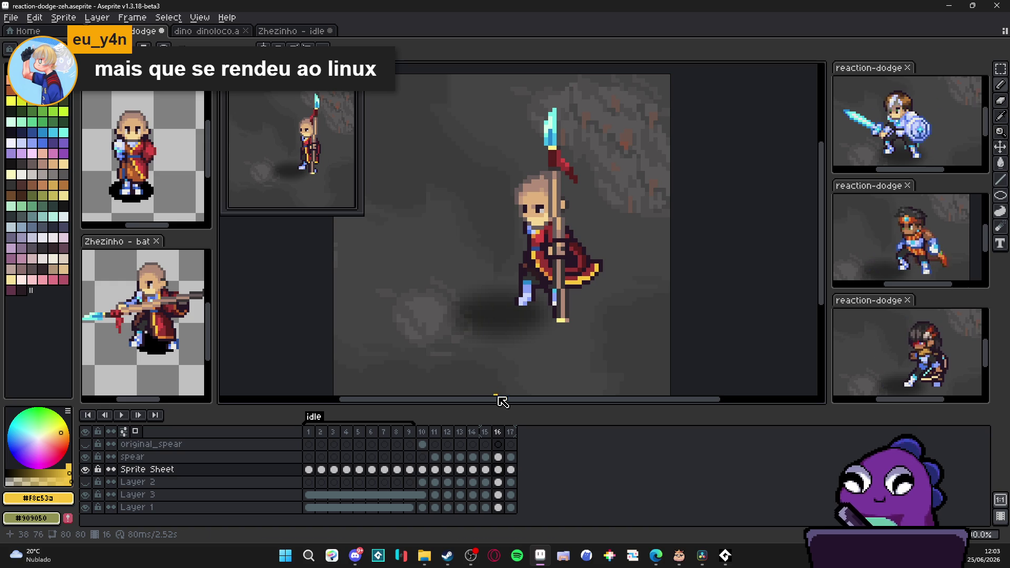
pyautogui.click(485, 441)
# Go back to frame 11 and select the monk's eye with the rectangular marquee.
pyautogui.click(472, 435)
pyautogui.click(462, 436)
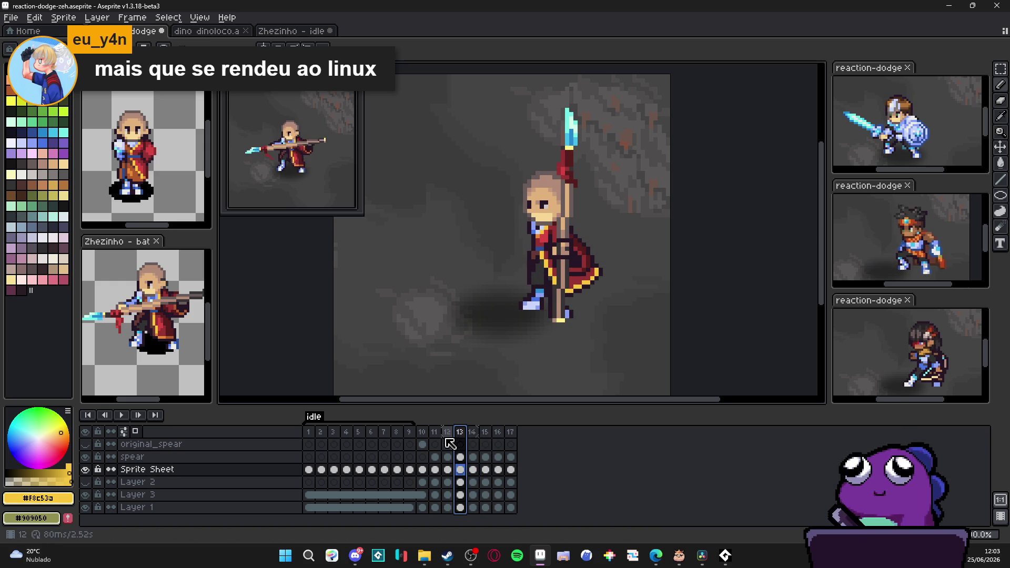
pyautogui.click(447, 436)
pyautogui.click(435, 437)
pyautogui.scroll(2, 492, 234)
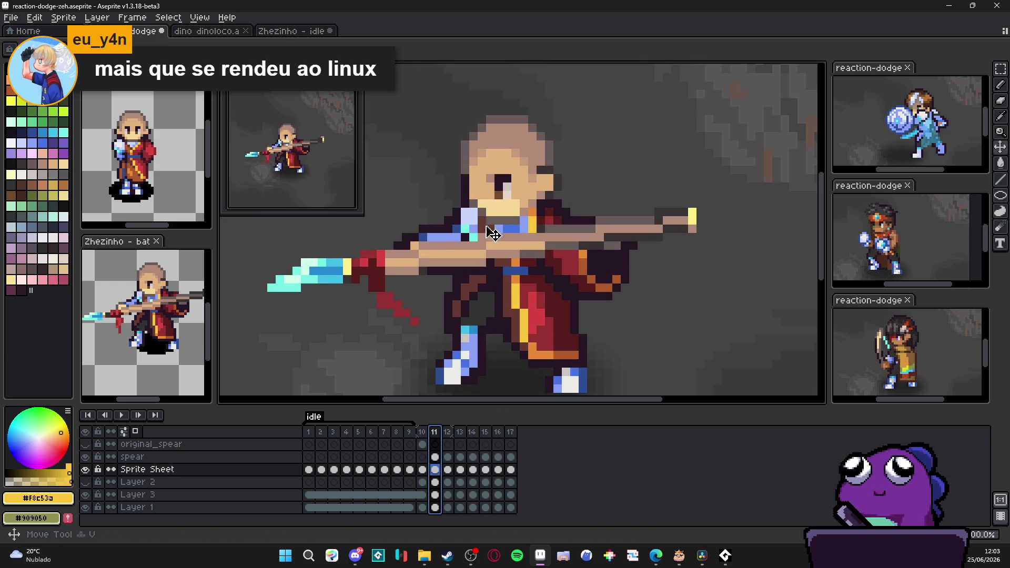
pyautogui.press('m')
pyautogui.moveTo(495, 179)
pyautogui.mouseDown()
pyautogui.moveTo(507, 186)
pyautogui.moveTo(503, 210)
pyautogui.moveTo(485, 198)
pyautogui.moveTo(466, 204)
pyautogui.mouseUp()
pyautogui.click(464, 168)
# Undo the stray line and misplaced eye copy, then paste the eye into frame 12.
pyautogui.press('l')
pyautogui.keyDown('alt'); pyautogui.click(464, 168); pyautogui.keyUp('alt')
pyautogui.scroll(-4, 465, 196)
pyautogui.hotkey('ctrl', 'z')
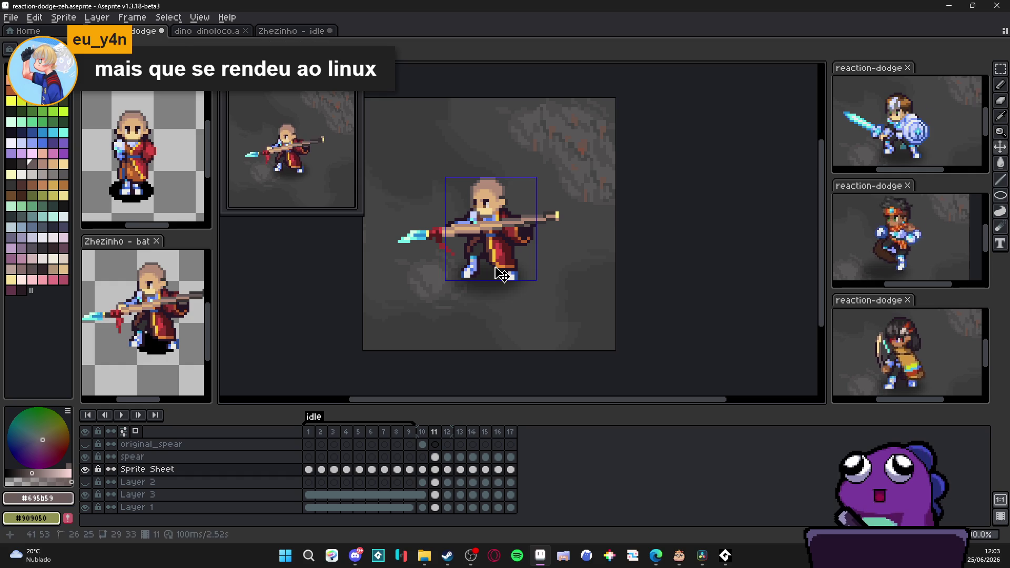
pyautogui.hotkey('ctrl', 'z')
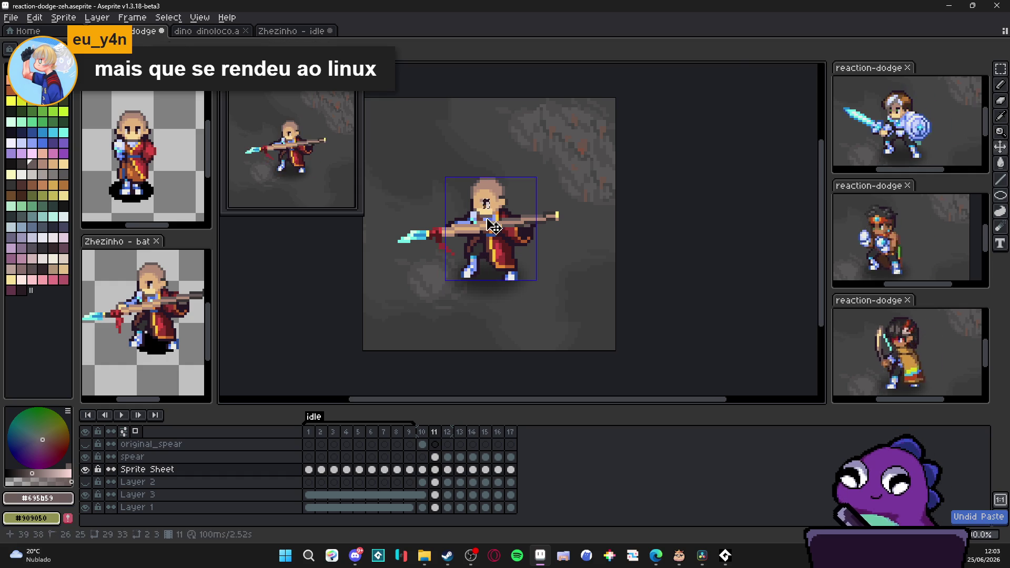
pyautogui.scroll(4, 486, 215)
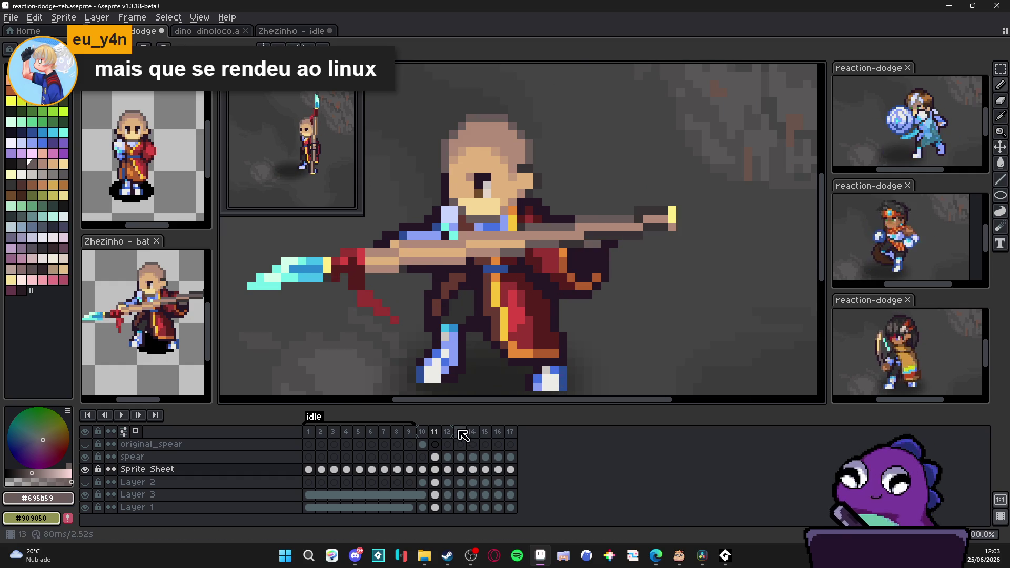
pyautogui.click(447, 432)
pyautogui.hotkey('ctrl', 'v')
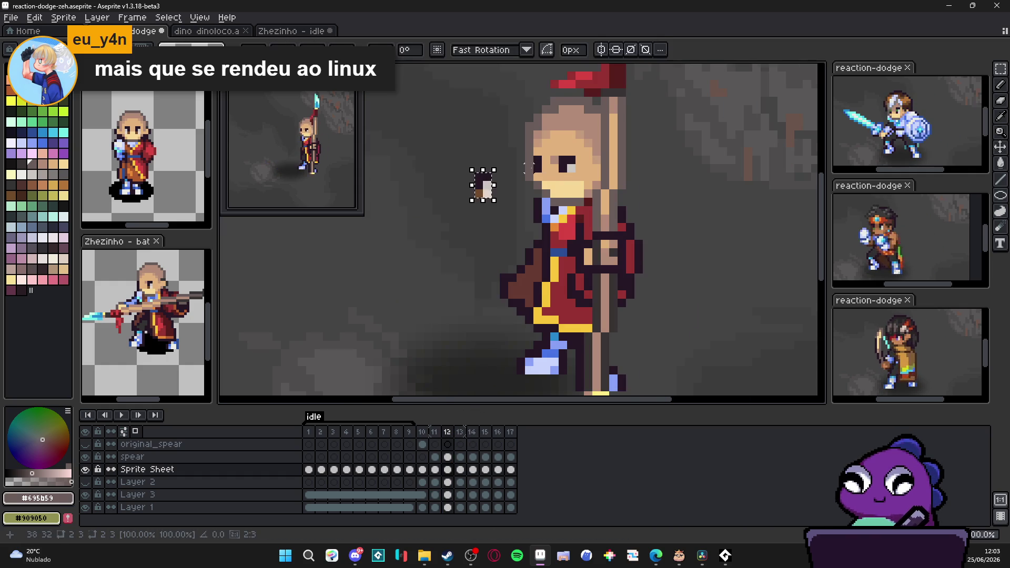
# Place the pasted eye on the monk's face in frame 12 and add a brown left-eye pixel.
pyautogui.scroll(2, 476, 184)
pyautogui.moveTo(463, 198); pyautogui.dragTo(625, 170)
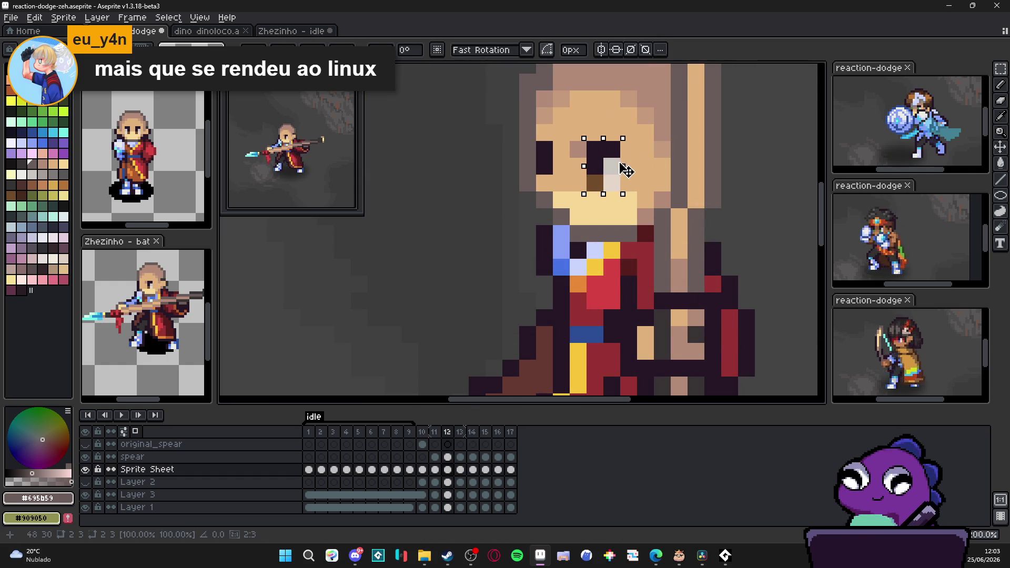
pyautogui.press('Return')
pyautogui.keyDown('alt'); pyautogui.click(595, 183); pyautogui.keyUp('alt')
pyautogui.click(547, 186)
pyautogui.scroll(-3, 547, 186)
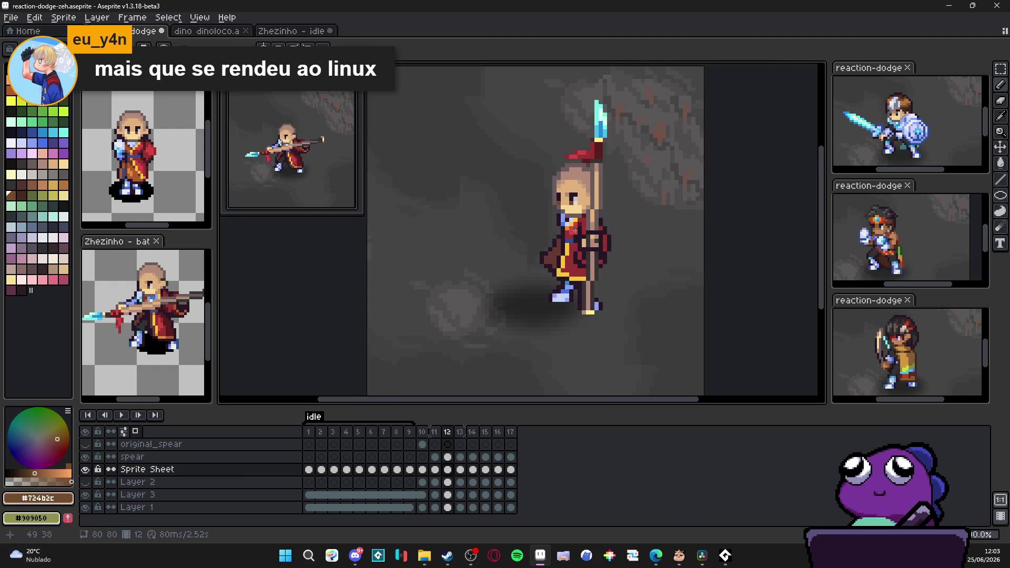
pyautogui.press('m')
pyautogui.scroll(2, 573, 184)
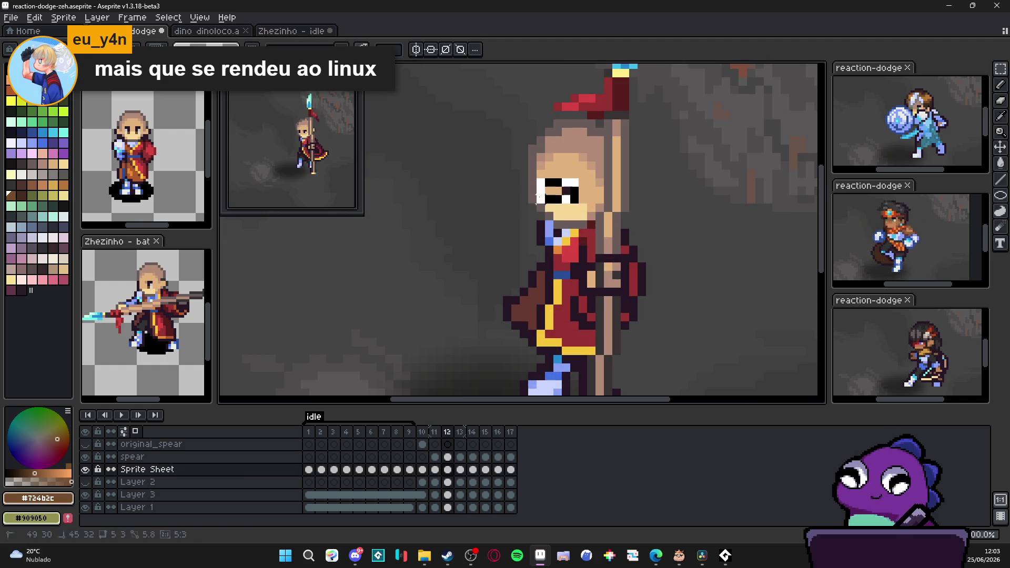
# Position the eyes over the monk's face in frames 13 and 14.
pyautogui.click(459, 432)
pyautogui.scroll(2, 571, 205)
pyautogui.moveTo(500, 141); pyautogui.dragTo(594, 201)
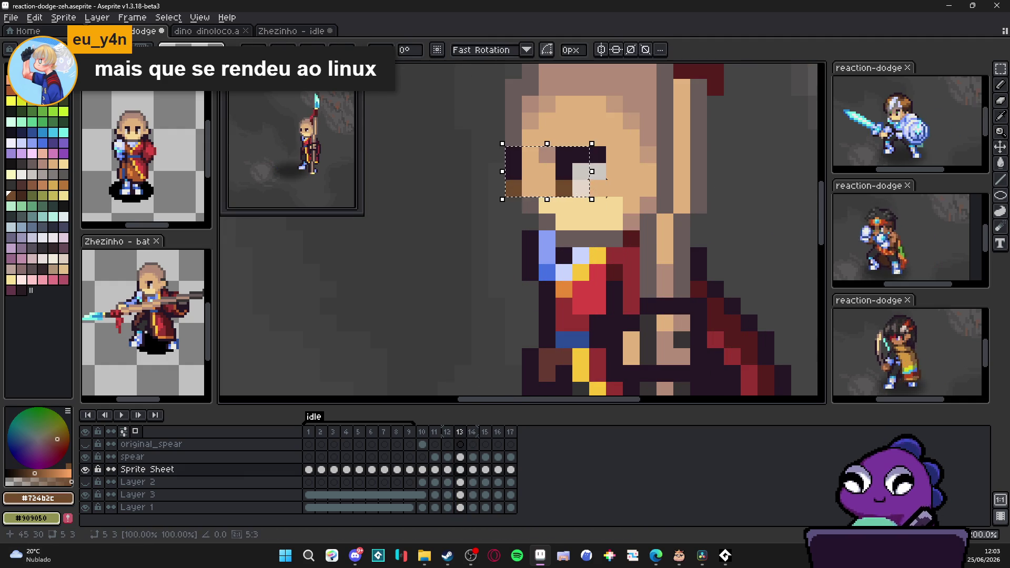
pyautogui.hotkey('ctrl', 'd')
pyautogui.scroll(-2, 473, 390)
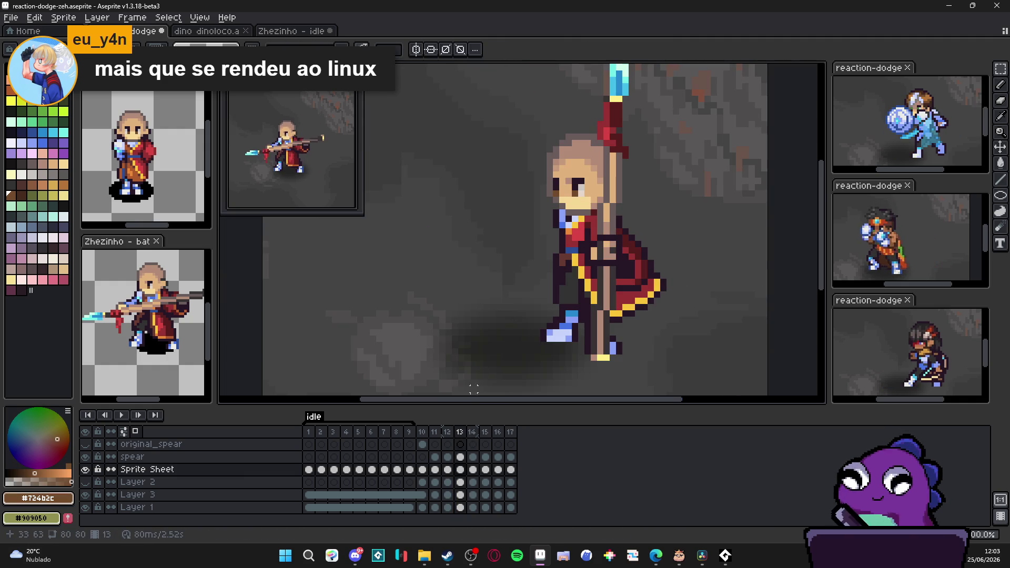
pyautogui.click(471, 432)
pyautogui.scroll(2, 557, 168)
pyautogui.moveTo(512, 143); pyautogui.dragTo(580, 186)
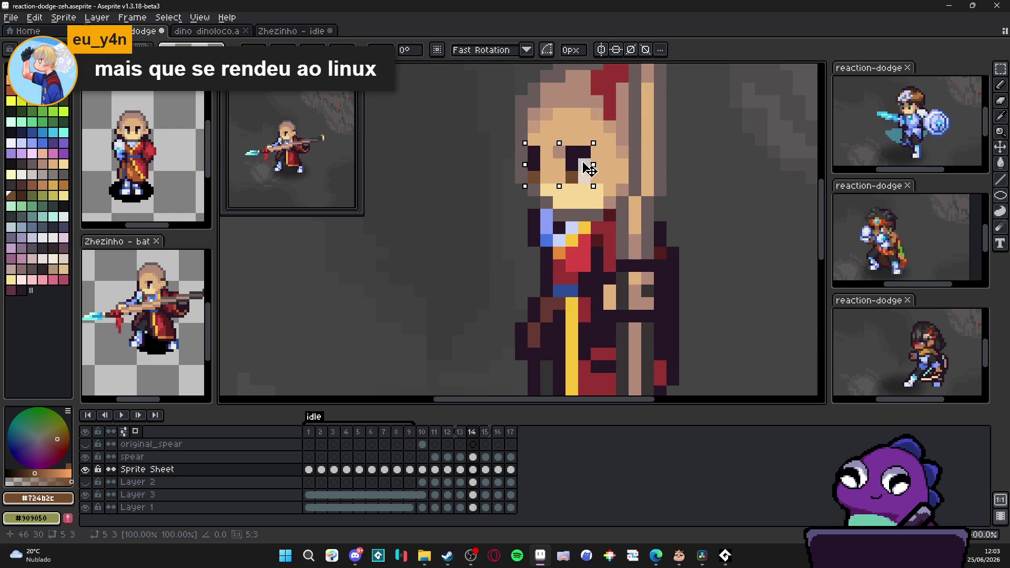
# Drop the eyes in place on frames 15 and 16, then show frame 17's spear thrust.
pyautogui.click(484, 431)
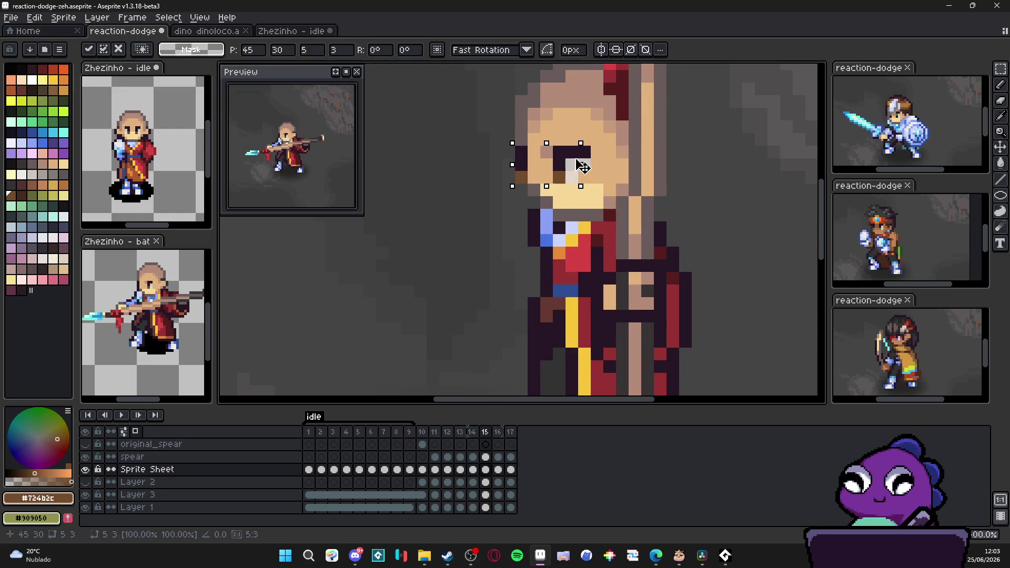
pyautogui.press('.')
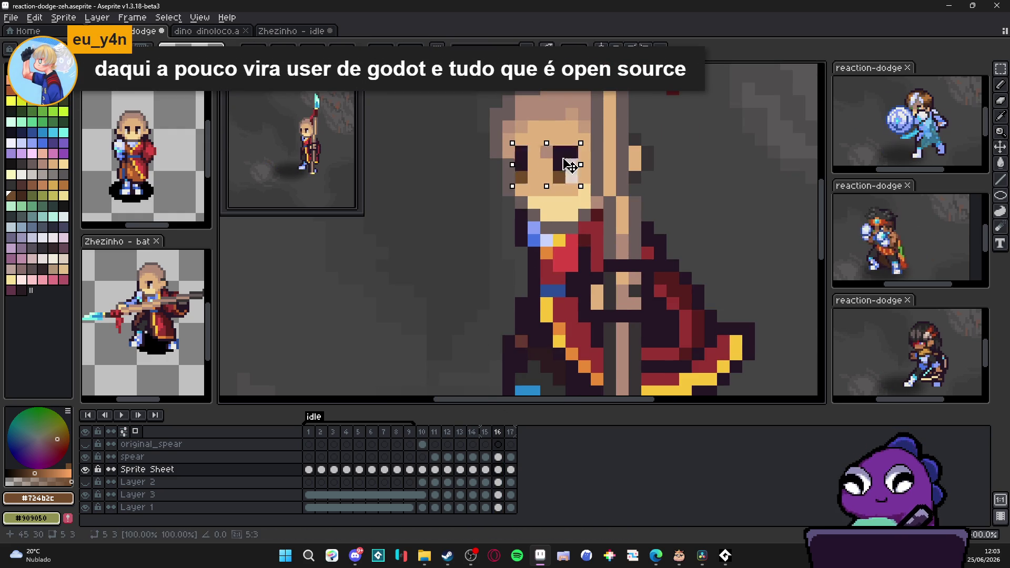
pyautogui.hotkey('ctrl', 'd')
pyautogui.press('.')
pyautogui.scroll(-2, 568, 169)
pyautogui.click(511, 433)
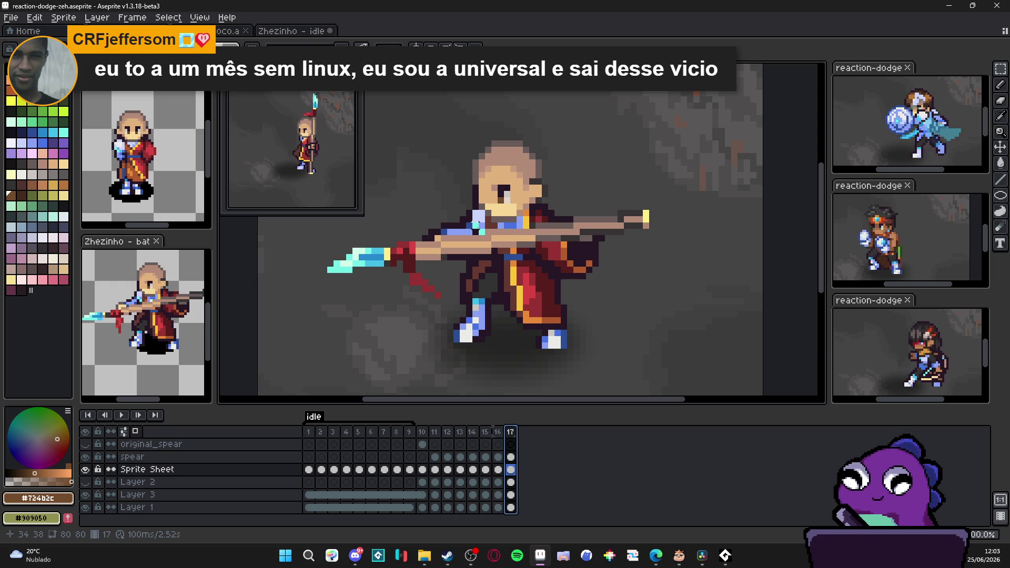
pyautogui.scroll(-2, 552, 283)
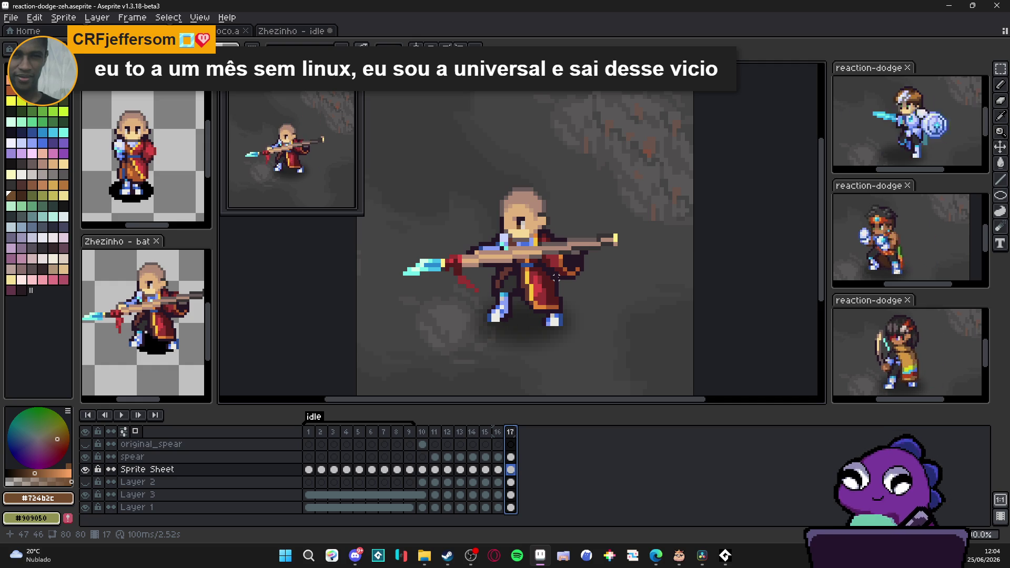
pyautogui.click(422, 431)
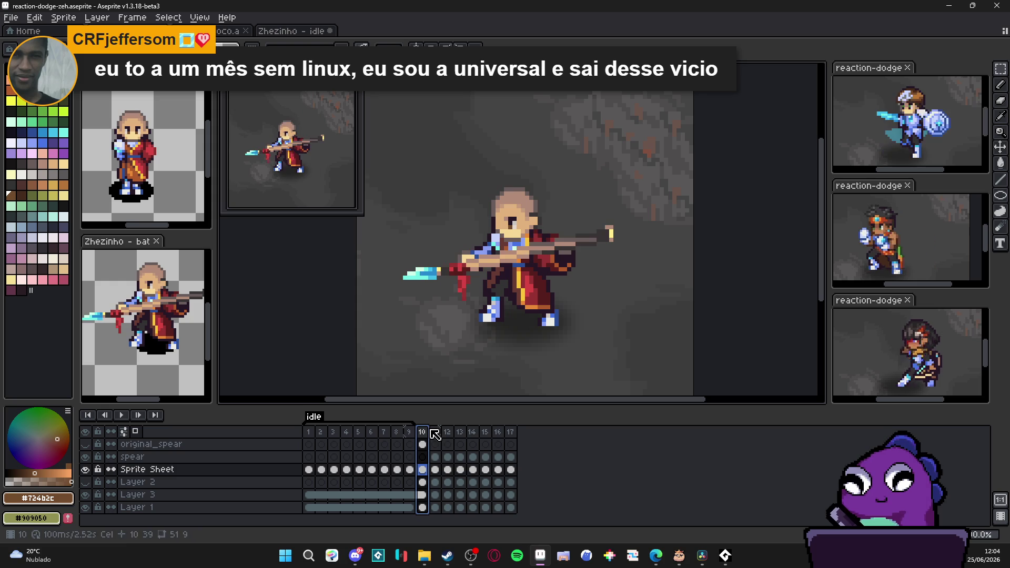
# Flip between frames 10, 11, 16 and 17 to compare the spear poses.
pyautogui.click(434, 435)
pyautogui.click(422, 435)
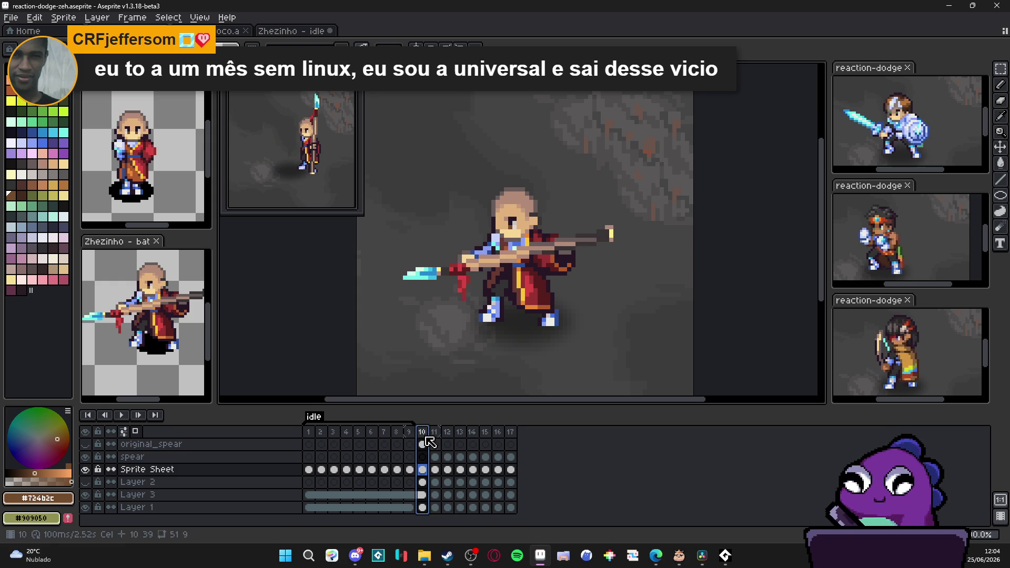
pyautogui.click(510, 434)
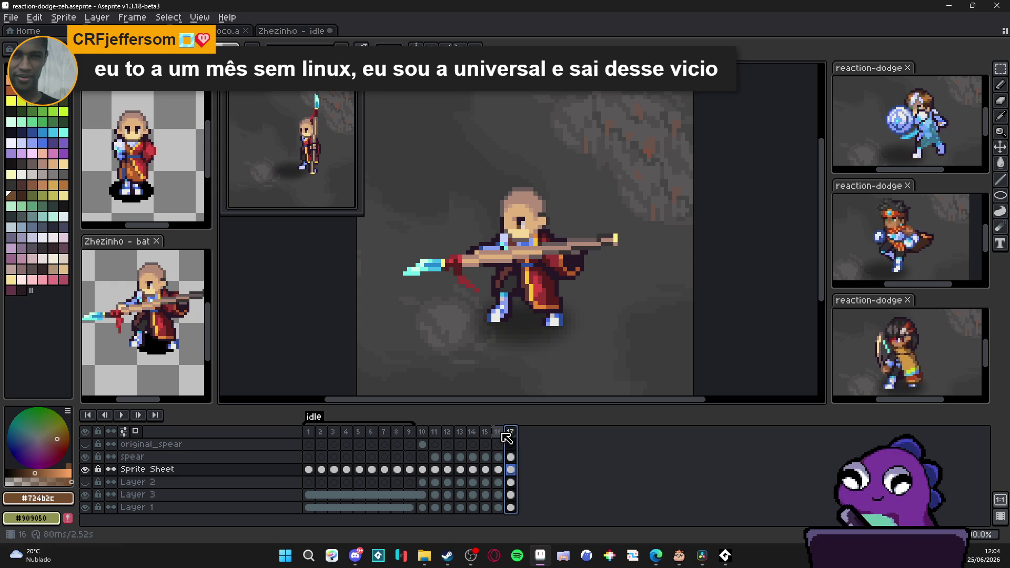
pyautogui.click(498, 434)
pyautogui.click(511, 435)
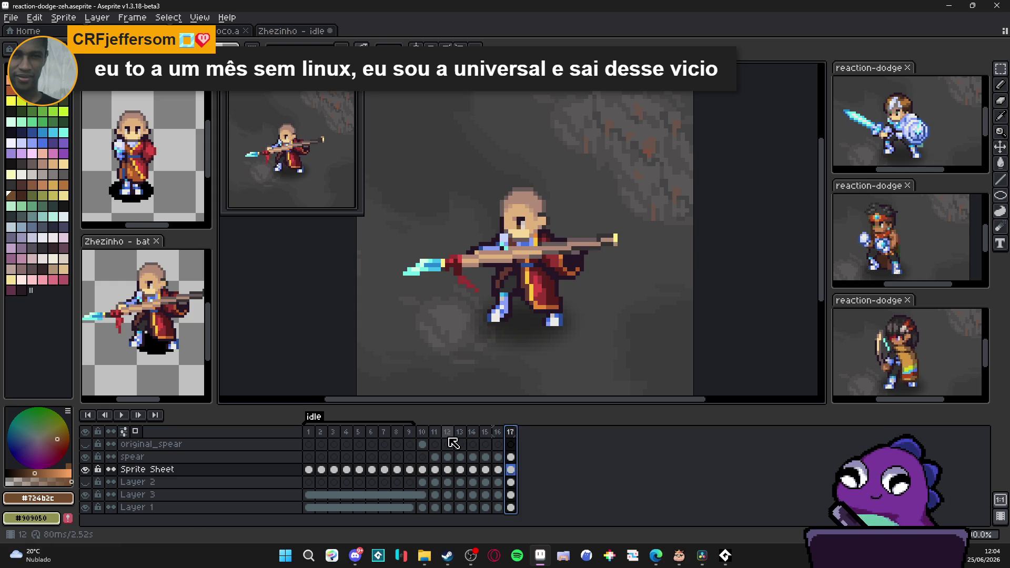
# Duplicate frame 10's spear pose with Alt+N and move the copy to the end as frame 18.
pyautogui.click(422, 435)
pyautogui.hotkey('alt', 'n')
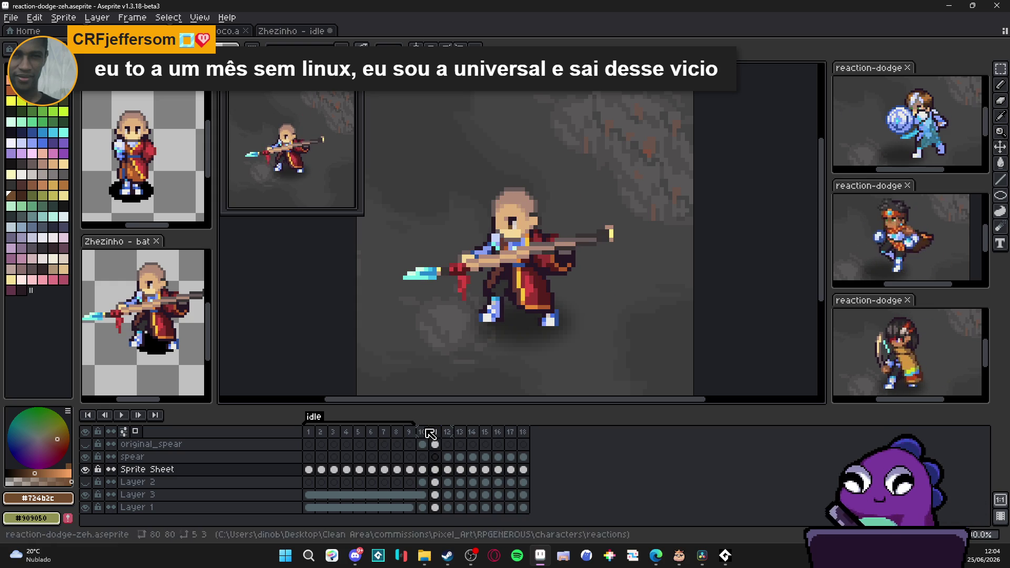
pyautogui.moveTo(539, 440); pyautogui.dragTo(539, 444)
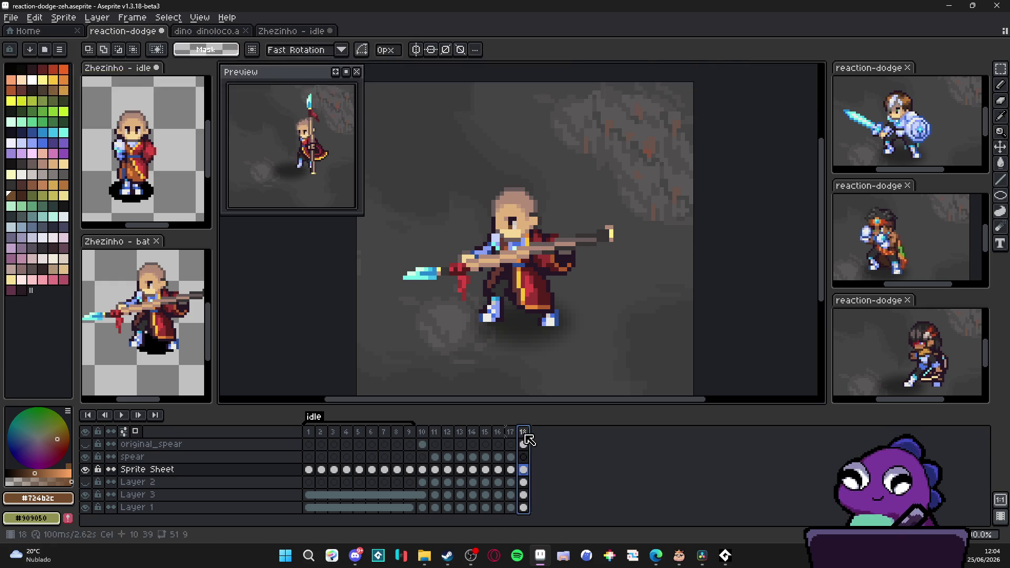
pyautogui.scroll(3, 513, 285)
pyautogui.keyDown('alt'); pyautogui.click(513, 263); pyautogui.keyUp('alt')
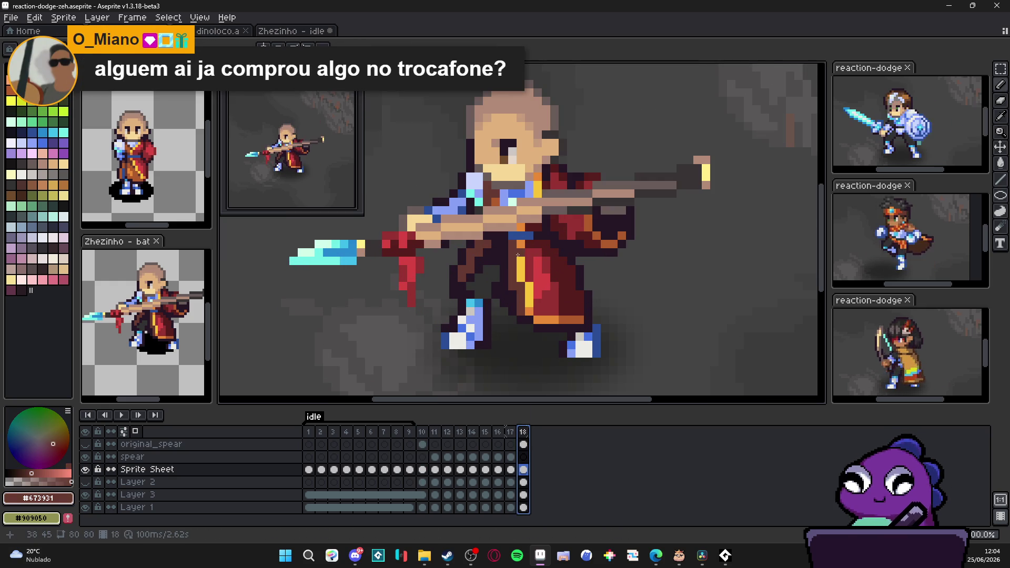
# Paint a dark brown vertical line and an orange column of pixels on the robe.
pyautogui.keyDown('alt'); pyautogui.click(512, 244); pyautogui.keyUp('alt')
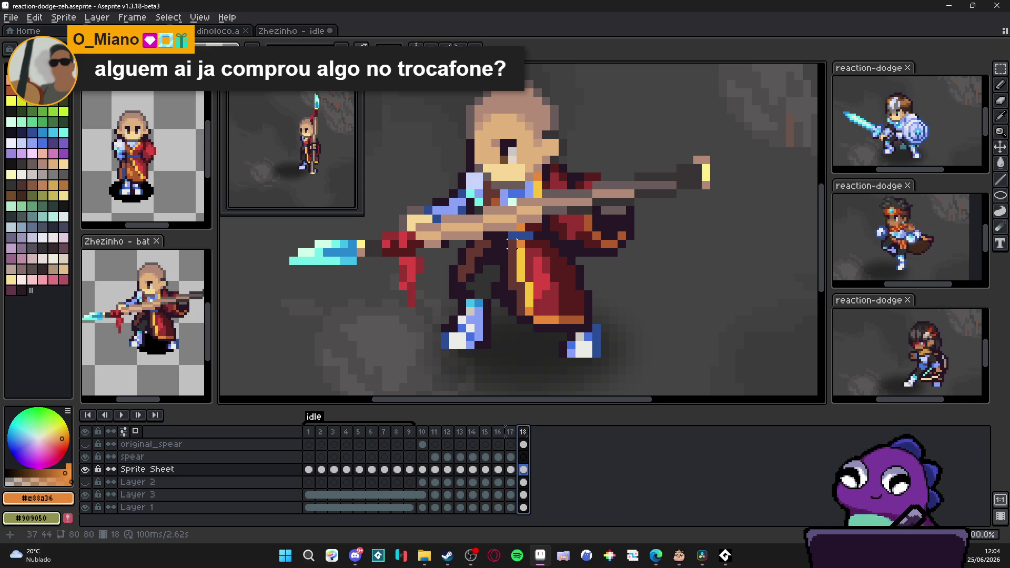
pyautogui.keyDown('alt'); pyautogui.click(509, 253); pyautogui.keyUp('alt')
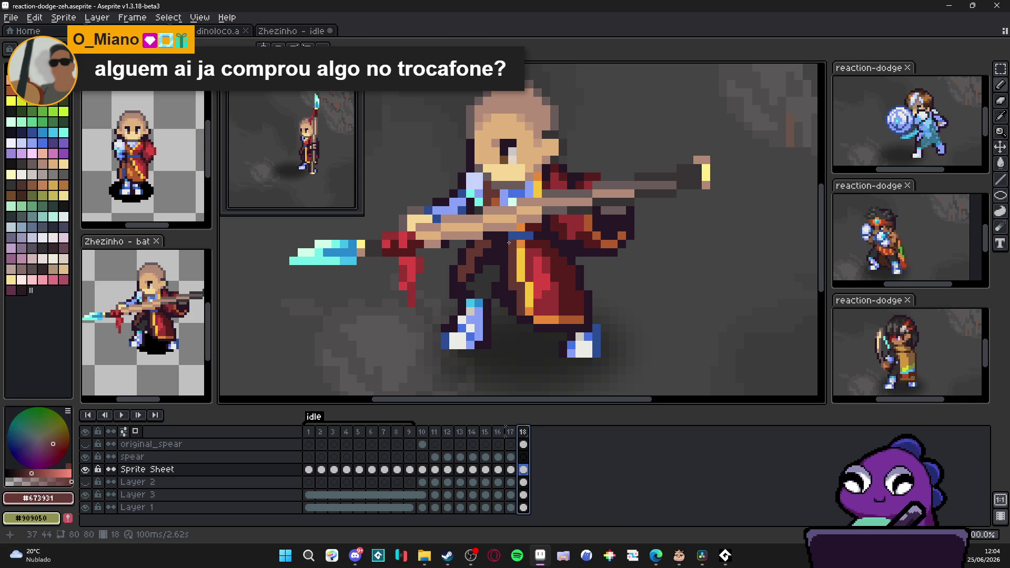
pyautogui.moveTo(506, 275); pyautogui.dragTo(504, 311)
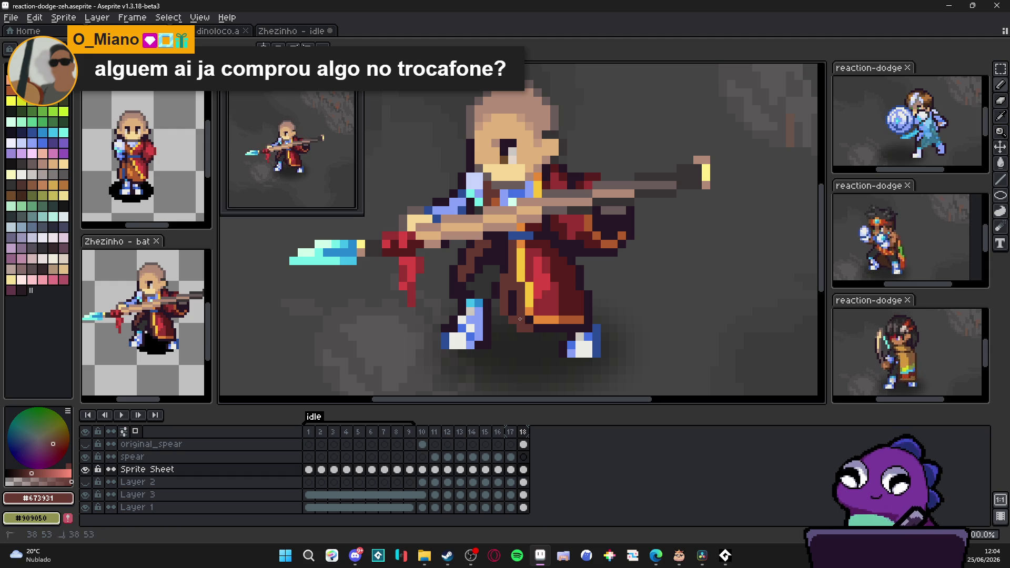
pyautogui.keyDown('alt'); pyautogui.click(527, 318); pyautogui.keyUp('alt')
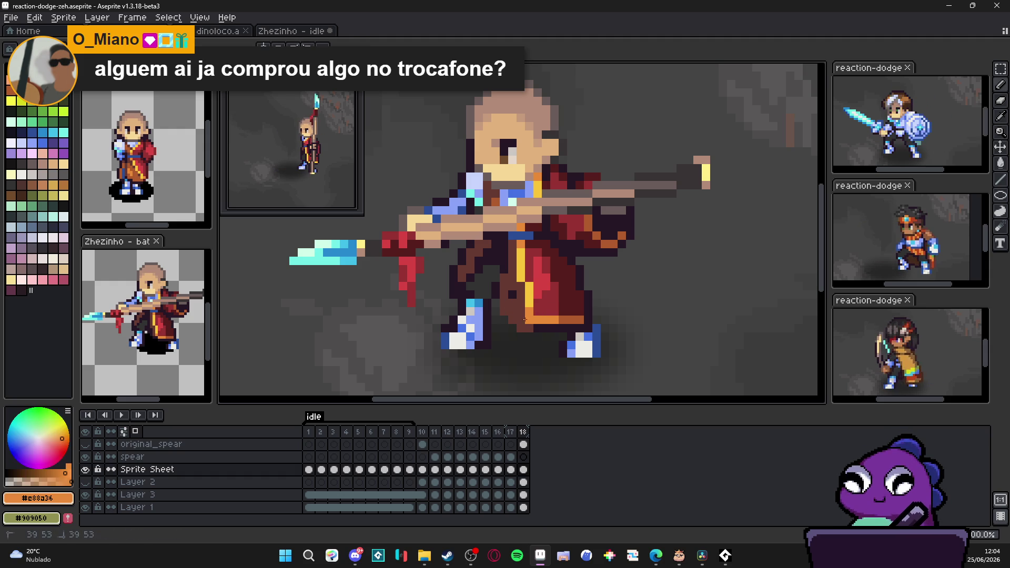
pyautogui.moveTo(513, 312)
pyautogui.mouseDown()
pyautogui.moveTo(513, 274)
pyautogui.moveTo(526, 310)
pyautogui.mouseUp()
pyautogui.keyDown('alt'); pyautogui.click(518, 286); pyautogui.keyUp('alt')
pyautogui.keyDown('alt'); pyautogui.click(527, 313); pyautogui.keyUp('alt')
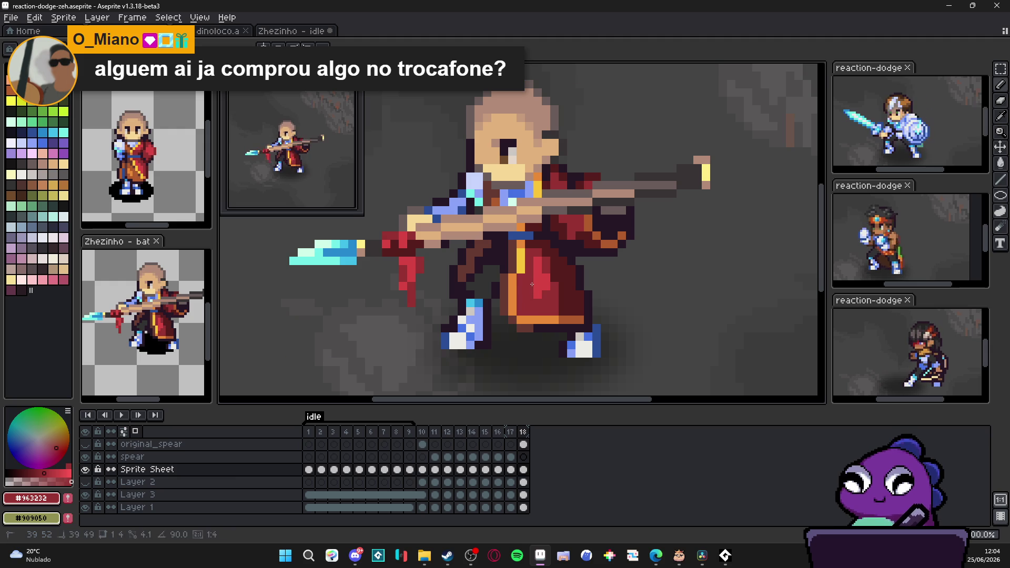
# Compare against frame 17, then add a dark outline pixel and a dark brown pixel beside the figure.
pyautogui.scroll(1, 531, 285)
pyautogui.keyDown('alt'); pyautogui.click(539, 325); pyautogui.keyUp('alt')
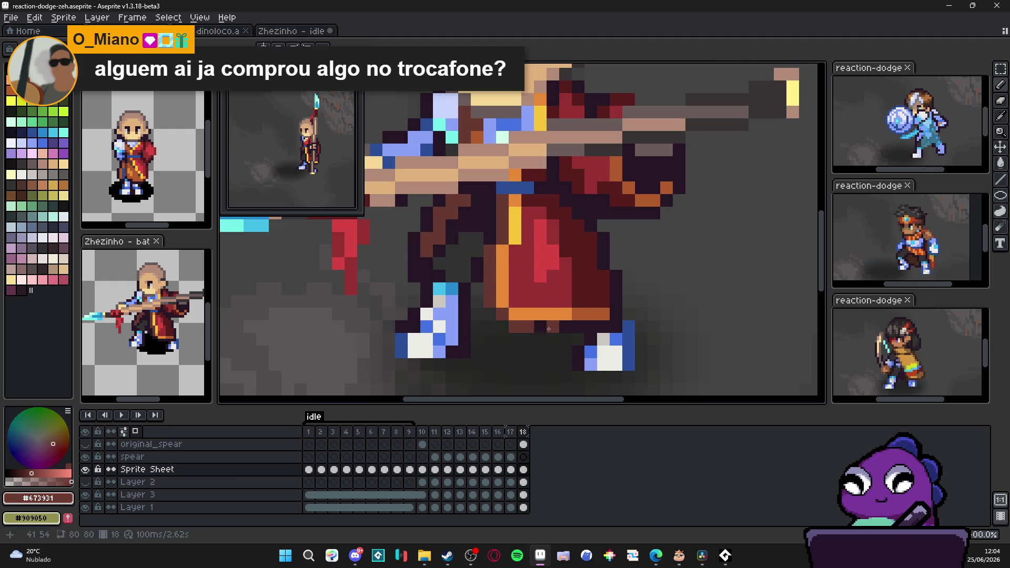
pyautogui.click(560, 326)
pyautogui.scroll(-2, 560, 326)
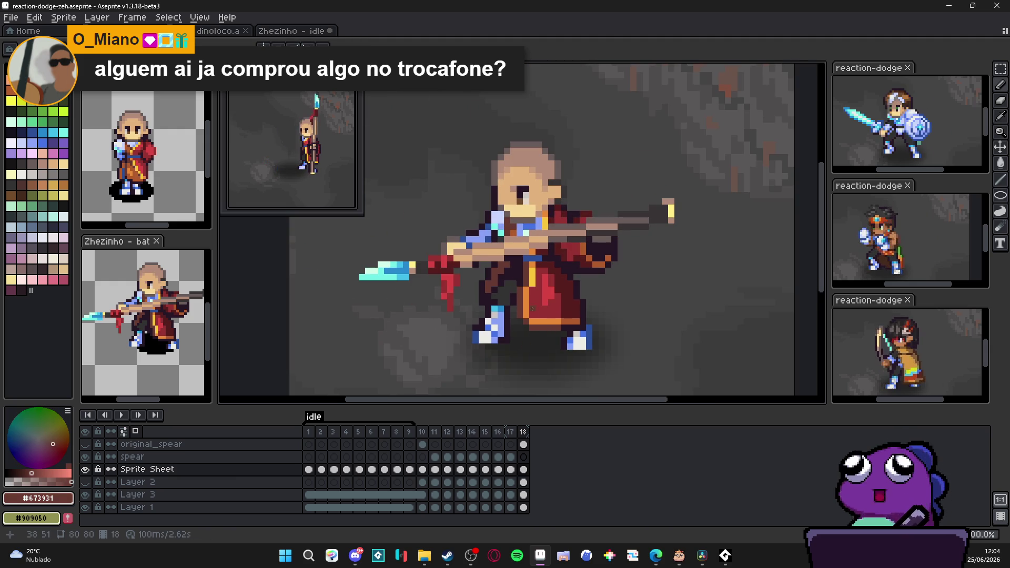
pyautogui.scroll(-1, 532, 309)
pyautogui.scroll(1, 532, 309)
pyautogui.click(511, 432)
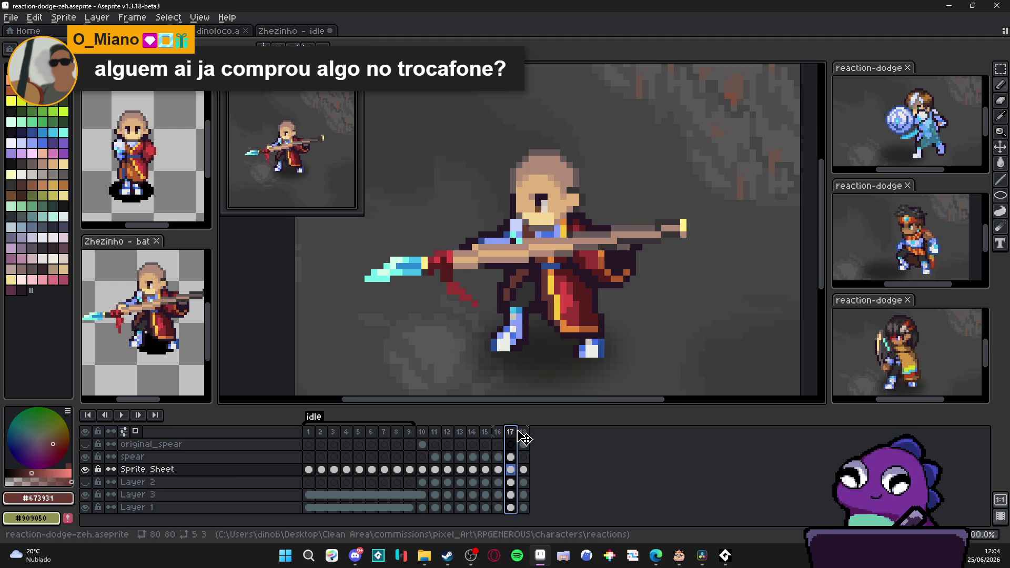
pyautogui.click(523, 432)
pyautogui.scroll(2, 484, 268)
pyautogui.keyDown('alt'); pyautogui.click(484, 269); pyautogui.keyUp('alt')
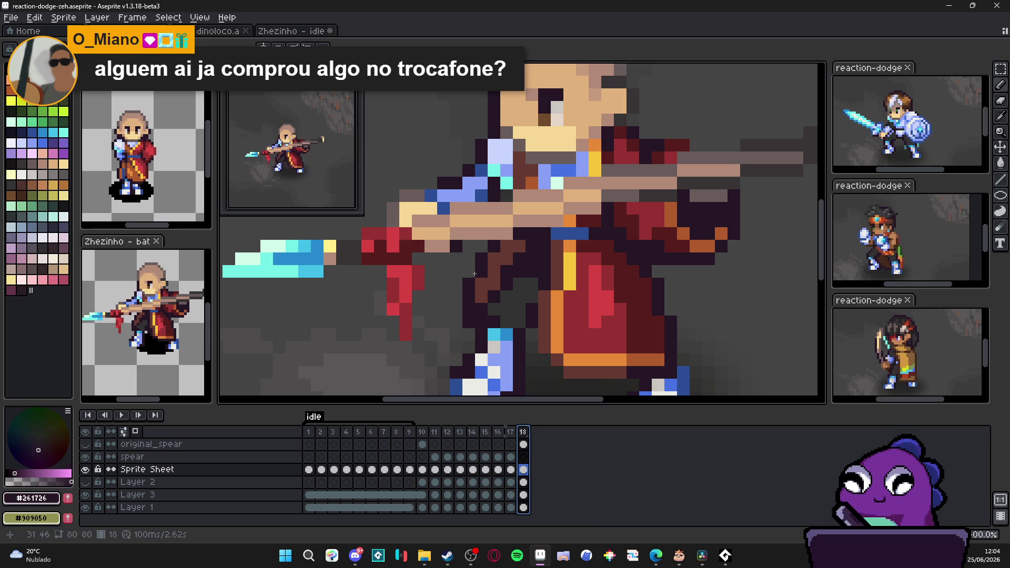
pyautogui.click(456, 297)
pyautogui.keyDown('alt'); pyautogui.click(468, 301); pyautogui.keyUp('alt')
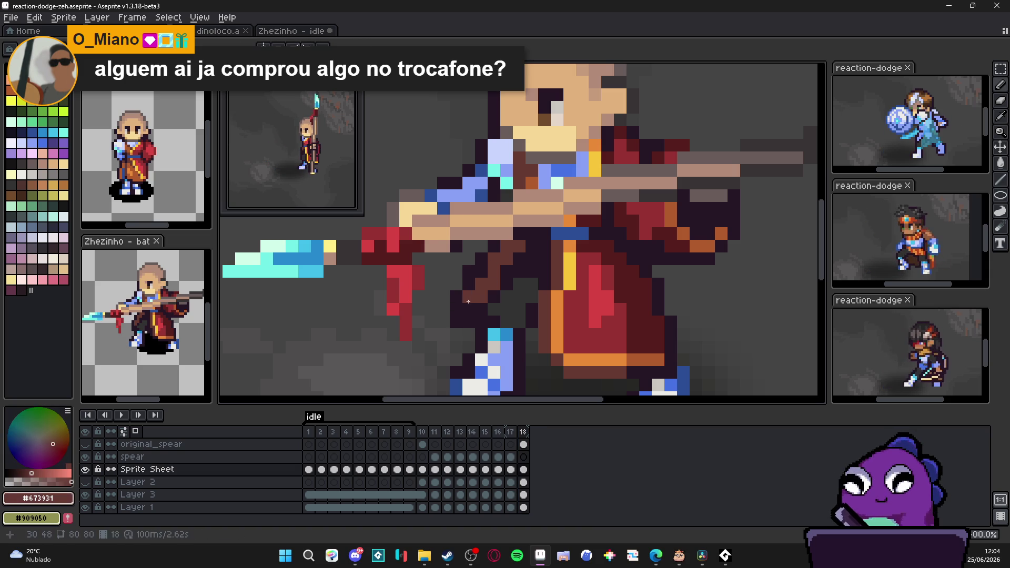
pyautogui.click(469, 309)
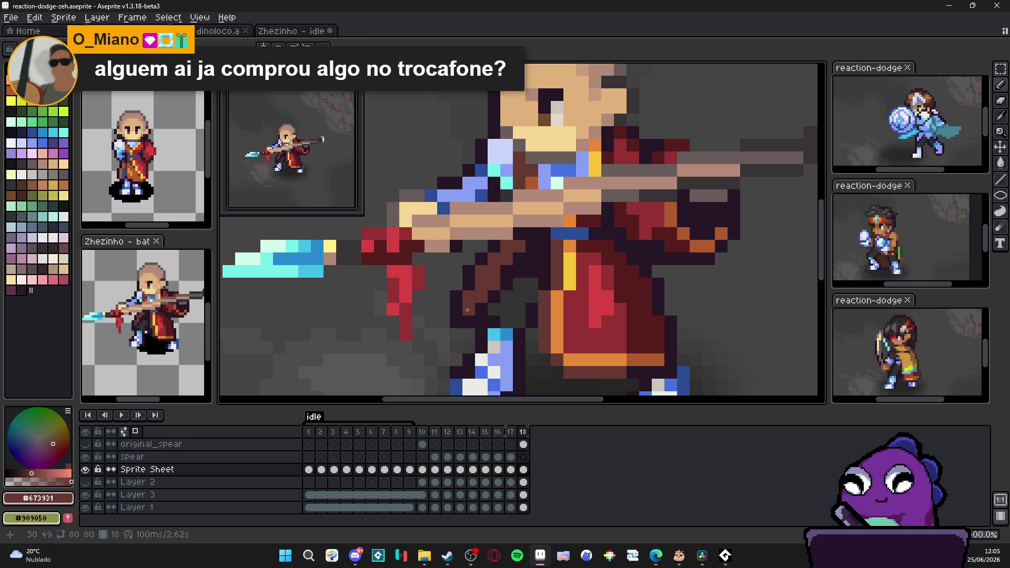
# Recolour two orange trim pixels dark brown and sample the orange and red robe colours.
pyautogui.keyDown('alt'); pyautogui.click(469, 322); pyautogui.keyUp('alt')
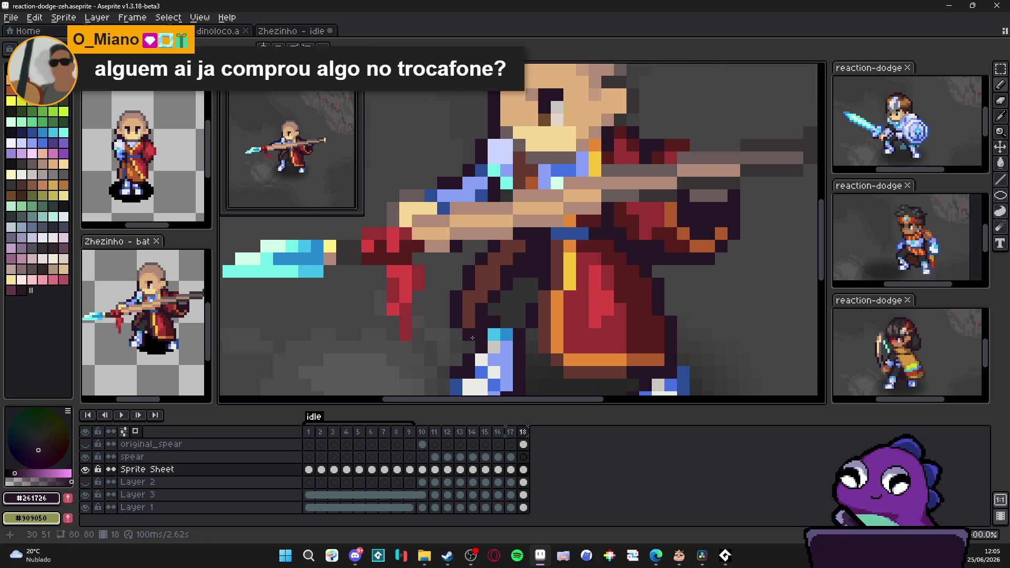
pyautogui.scroll(-5, 471, 335)
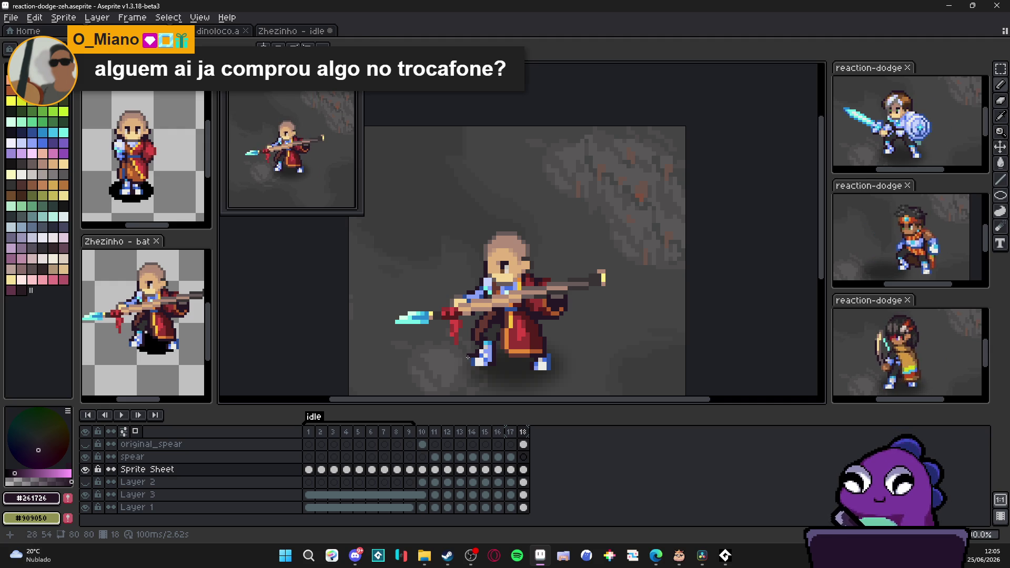
pyautogui.scroll(4, 491, 350)
pyautogui.keyDown('alt'); pyautogui.click(544, 359); pyautogui.keyUp('alt')
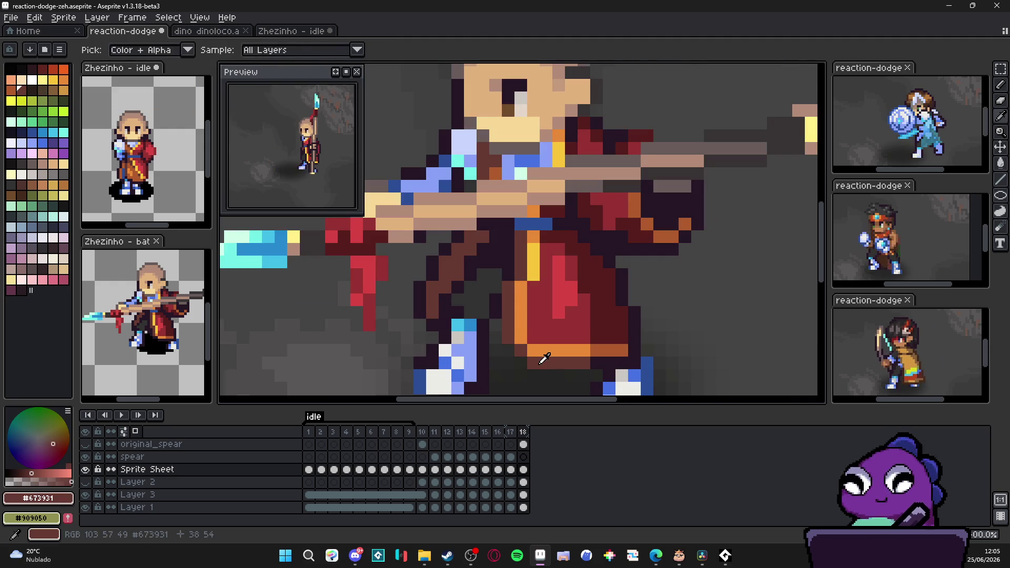
pyautogui.moveTo(531, 350); pyautogui.dragTo(545, 351)
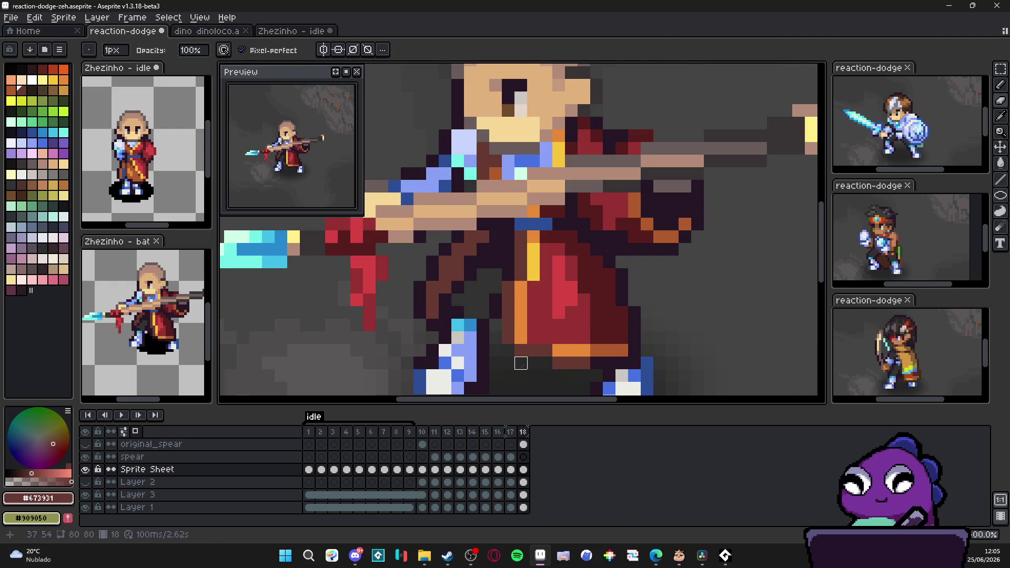
pyautogui.keyDown('alt'); pyautogui.click(520, 337); pyautogui.keyUp('alt')
pyautogui.scroll(-4, 535, 338)
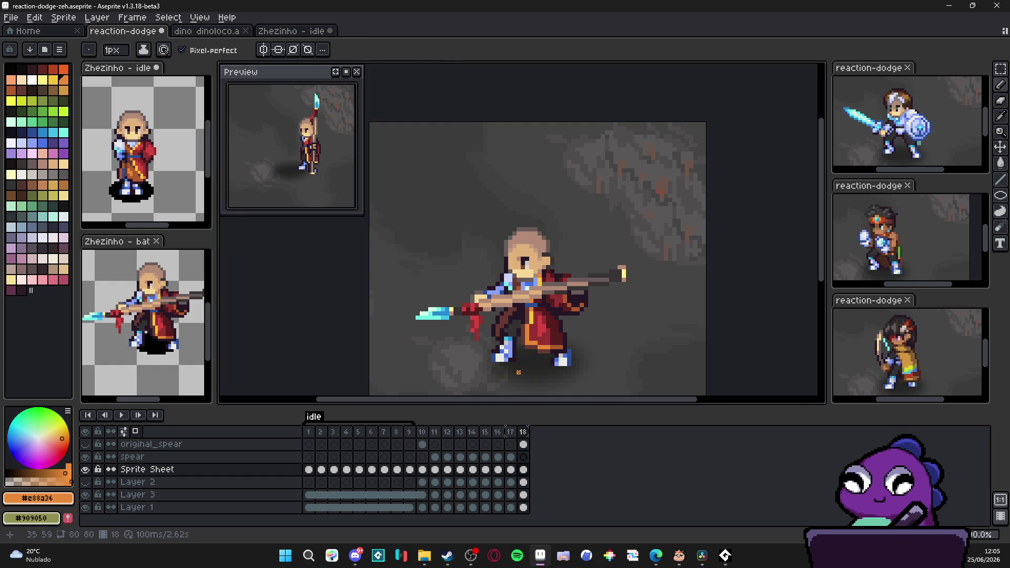
pyautogui.scroll(2, 539, 345)
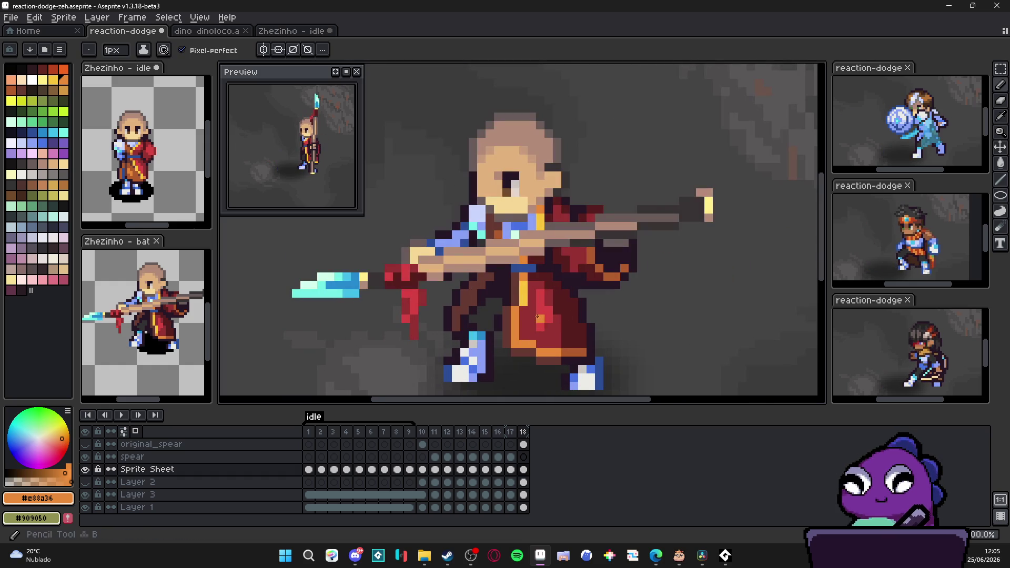
pyautogui.keyDown('alt'); pyautogui.click(526, 312); pyautogui.keyUp('alt')
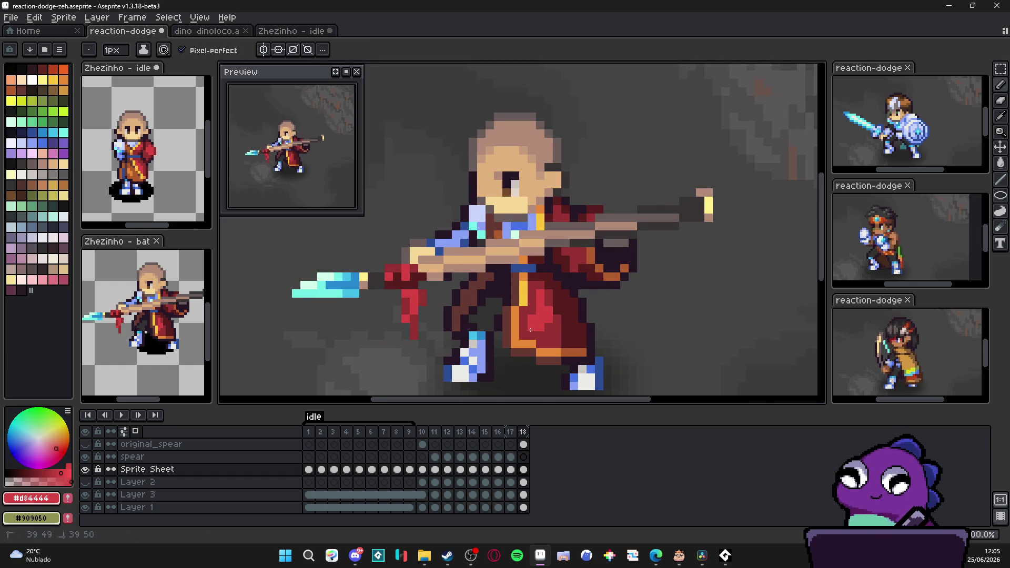
pyautogui.scroll(-2, 533, 310)
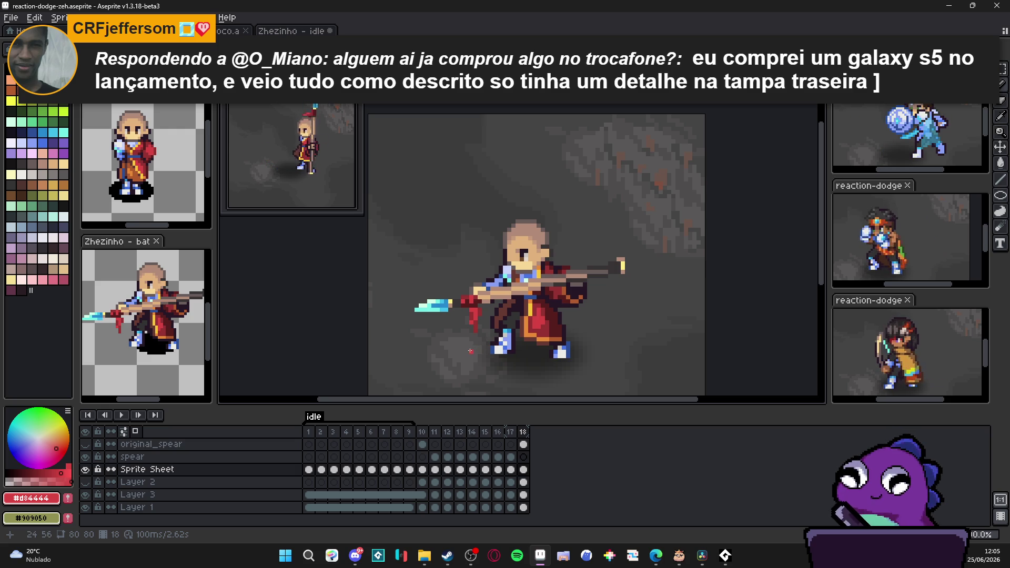
# Open and cancel the idle tag's properties, then play the 18-frame spear animation.
pyautogui.doubleClick(307, 421)
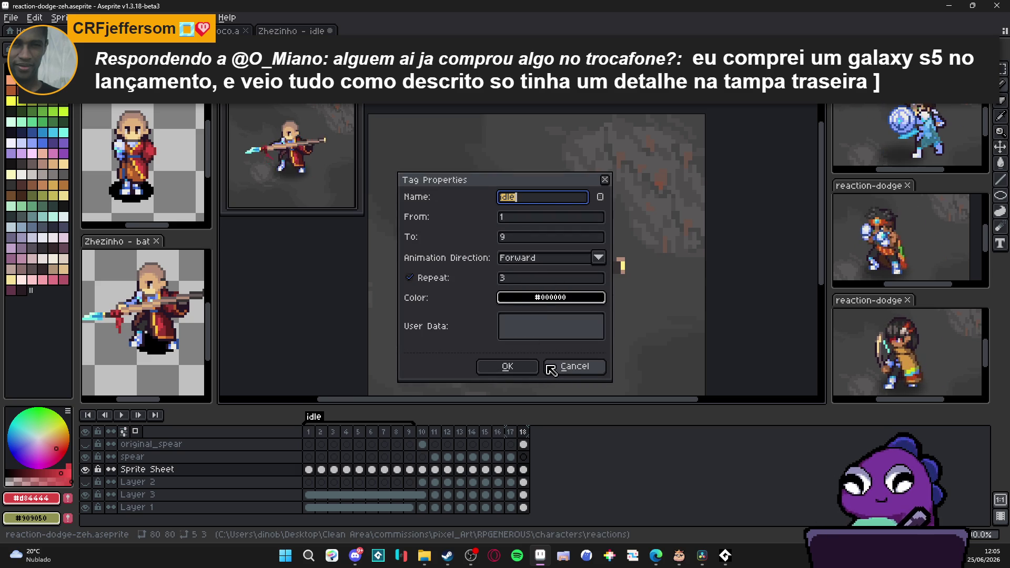
pyautogui.click(563, 331)
pyautogui.click(589, 374)
pyautogui.scroll(-1, 473, 384)
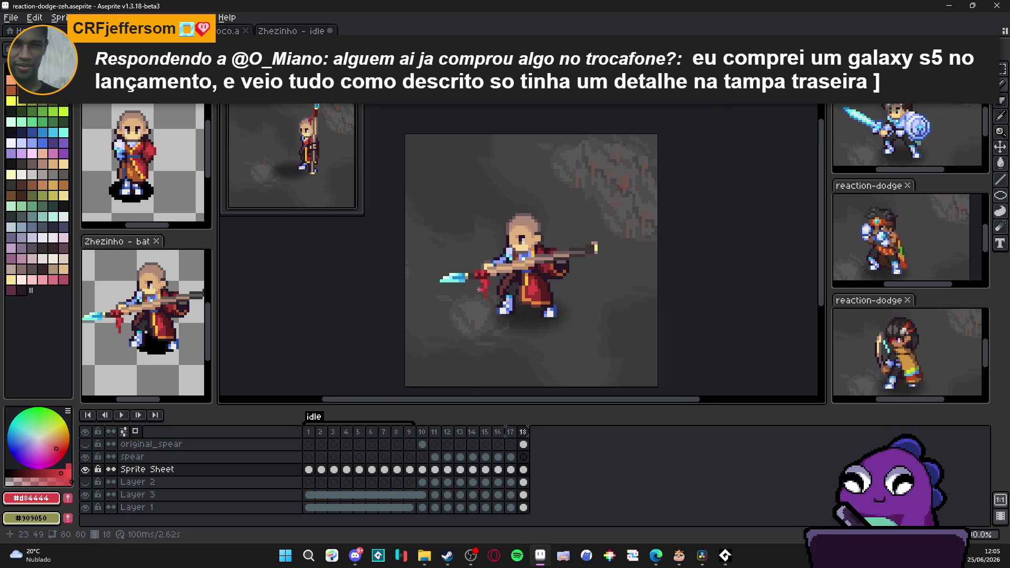
pyautogui.click(123, 415)
pyautogui.scroll(-1, 498, 316)
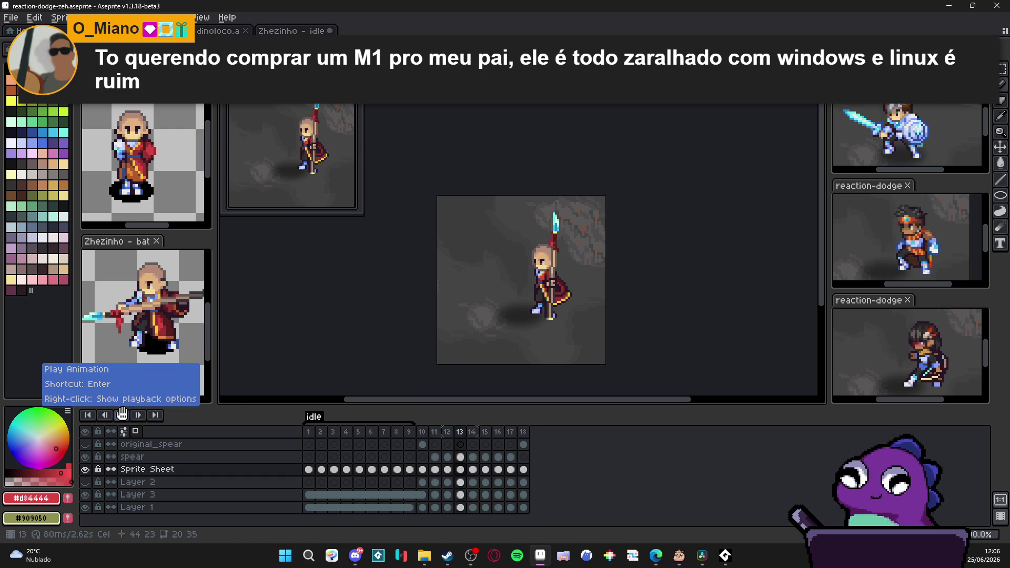
# Stop playback and step through frames 11 to 17 to check the poses.
pyautogui.click(122, 414)
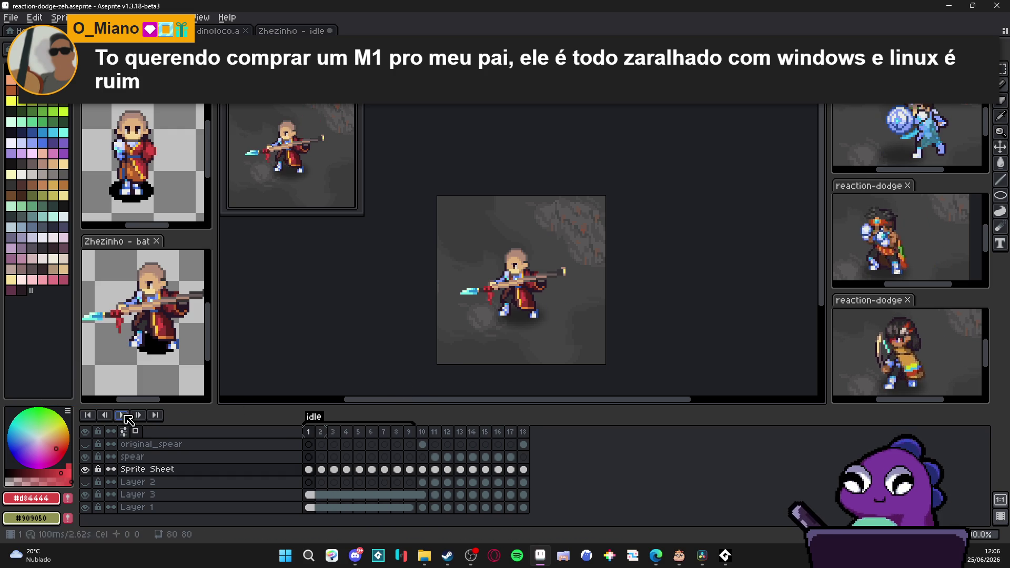
pyautogui.click(487, 433)
pyautogui.click(497, 433)
pyautogui.click(510, 432)
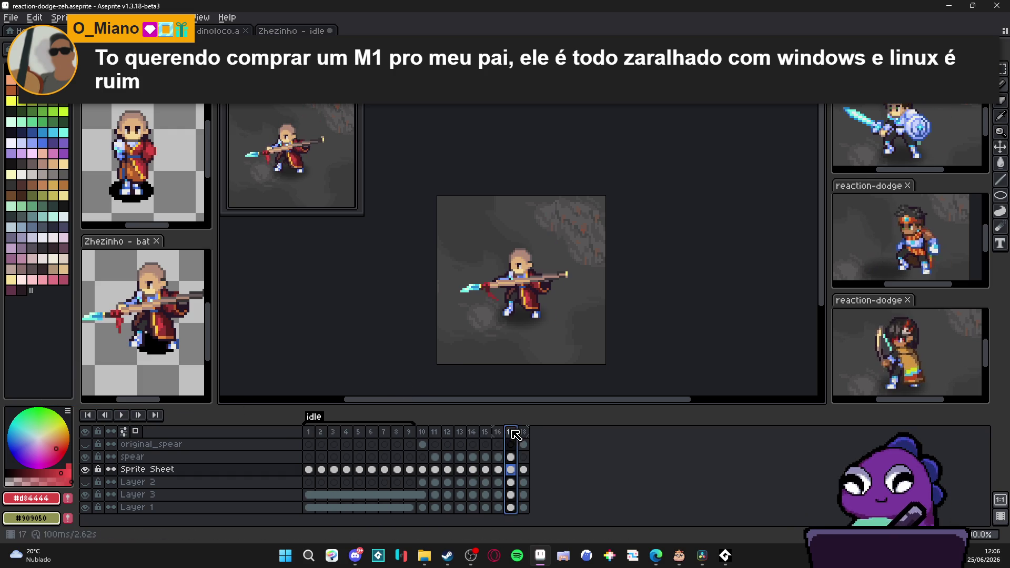
pyautogui.click(484, 433)
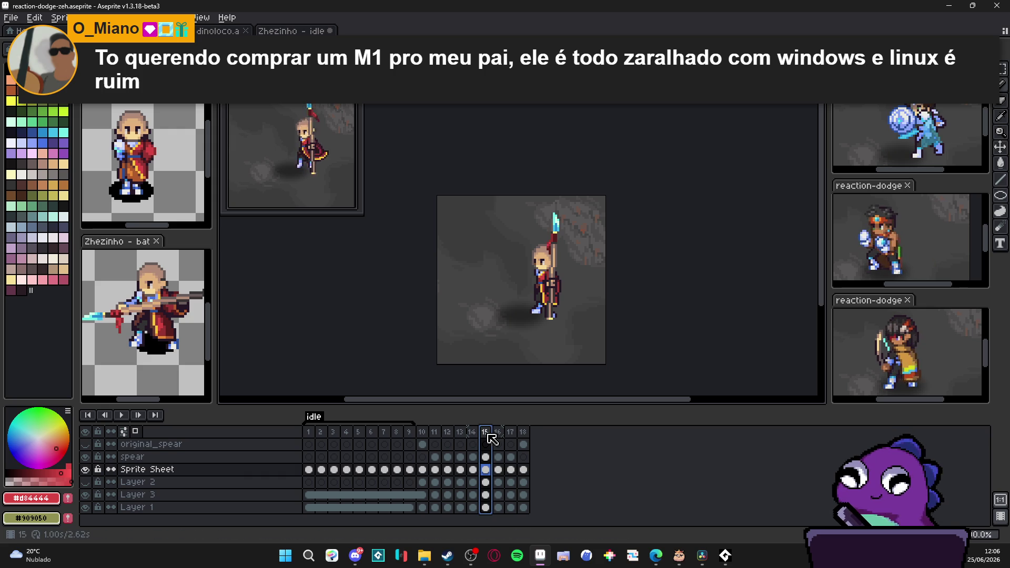
pyautogui.click(497, 432)
pyautogui.click(476, 432)
pyautogui.click(461, 433)
pyautogui.click(453, 434)
pyautogui.click(434, 432)
pyautogui.click(447, 432)
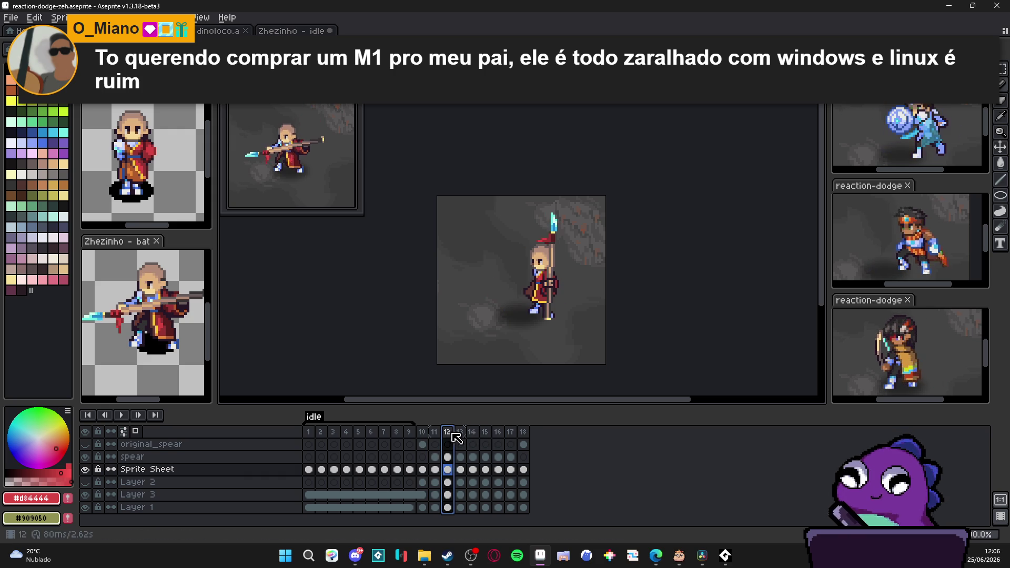
# Select frames 13 and 14 and set their duration to 100 ms.
pyautogui.click(462, 433)
pyautogui.moveTo(462, 433); pyautogui.dragTo(485, 435)
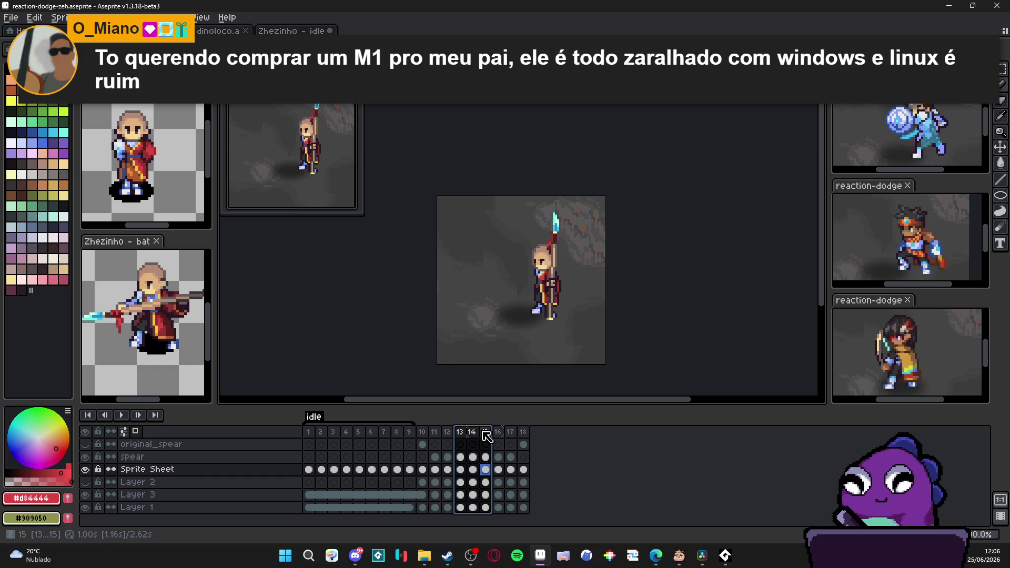
pyautogui.write('p100')
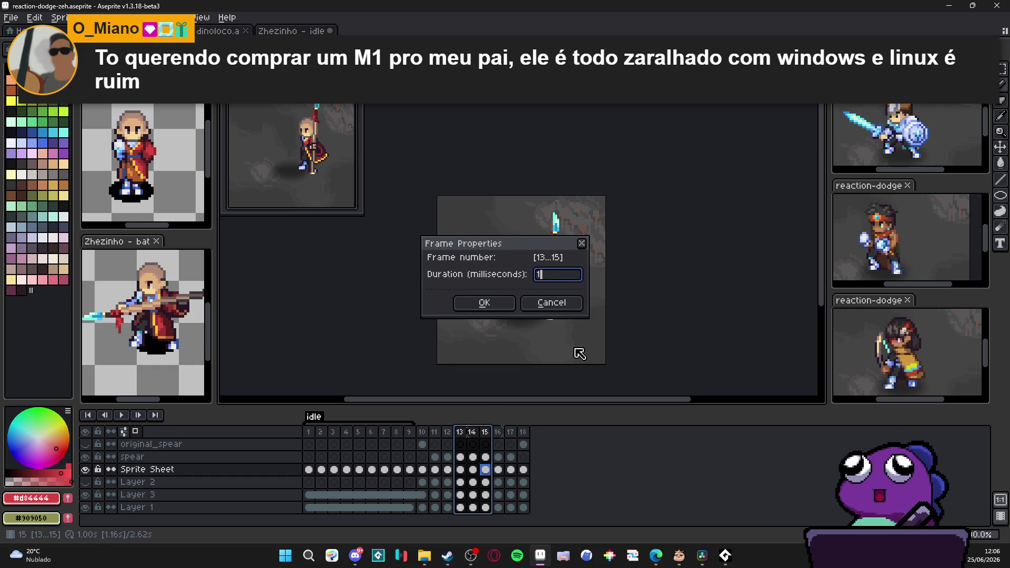
pyautogui.press('Return')
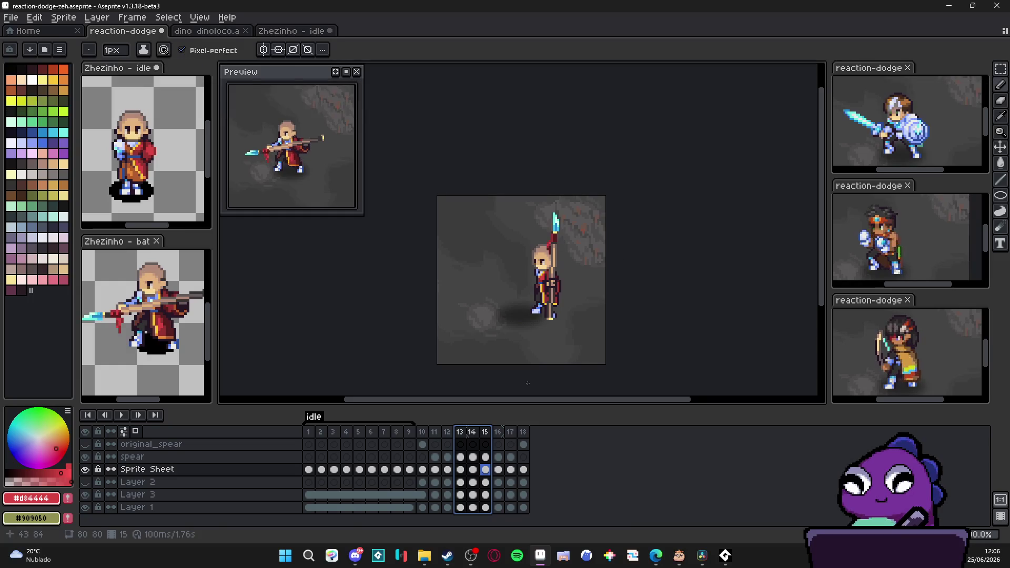
# Set frame 15's duration to 1000 ms and save the sprite.
pyautogui.click(502, 432)
pyautogui.press('Left')
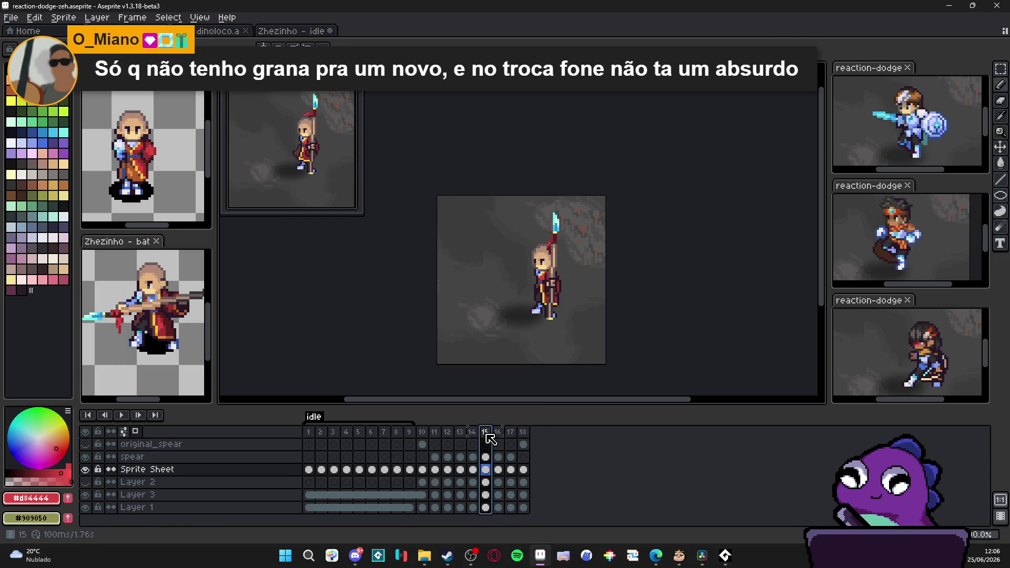
pyautogui.write('p')
pyautogui.write('00')
pyautogui.press('Return')
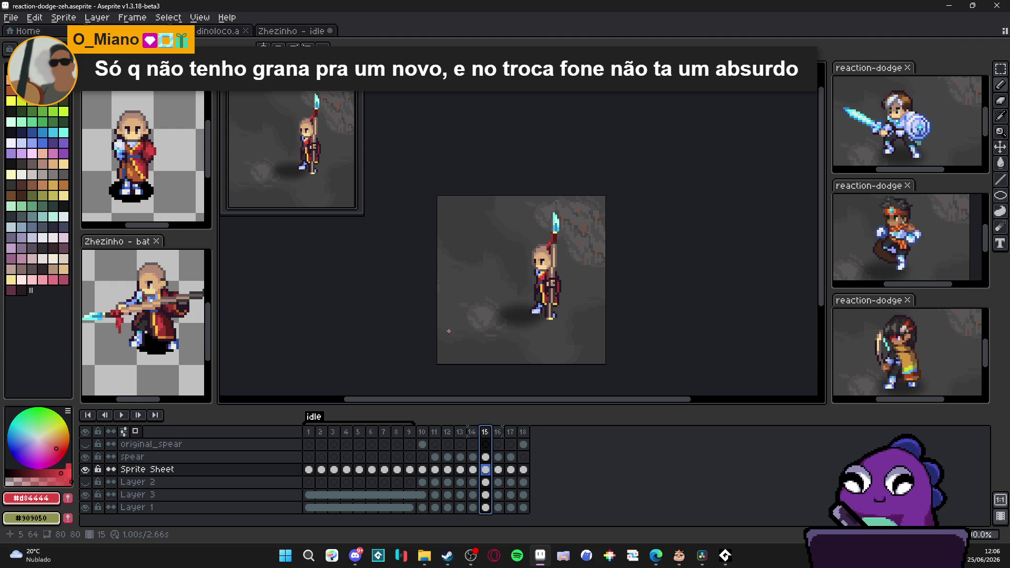
pyautogui.hotkey('ctrl', 's')
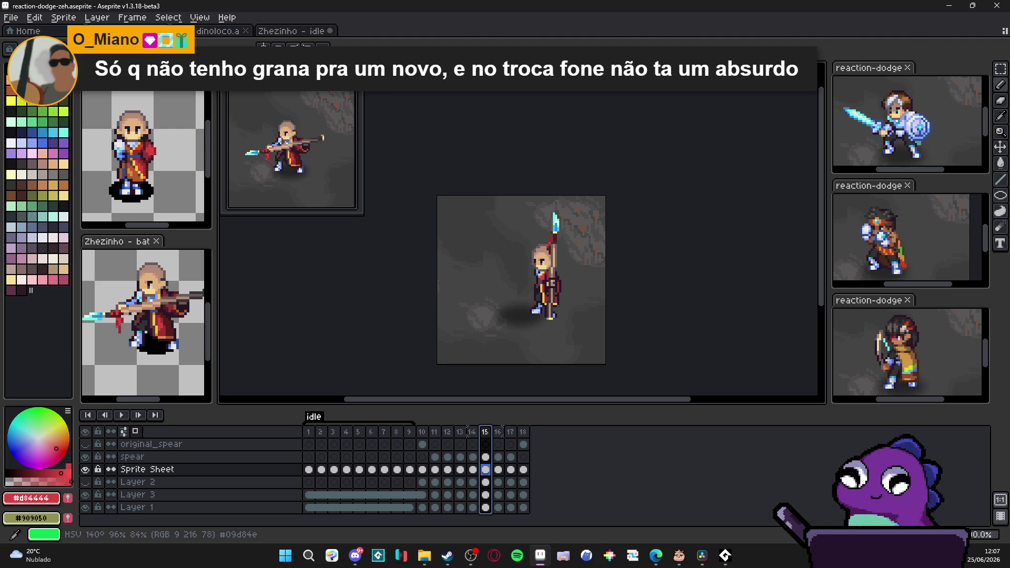
pyautogui.hotkey('alt', 'Tab')
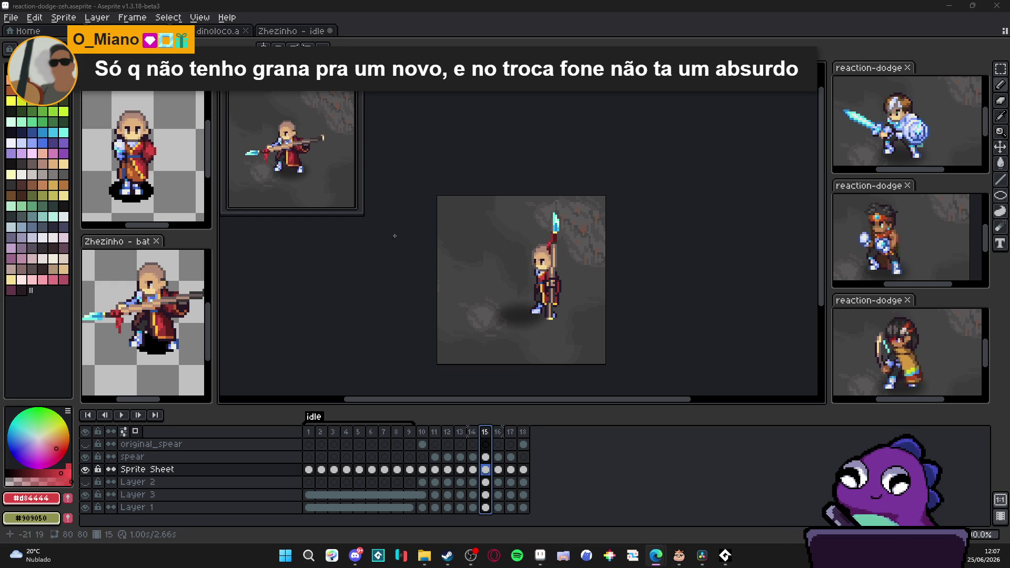
# Save the animation and review the dodge poses on frames 16–18, then 13–18.
pyautogui.click(429, 231)
pyautogui.hotkey('ctrl', 's')
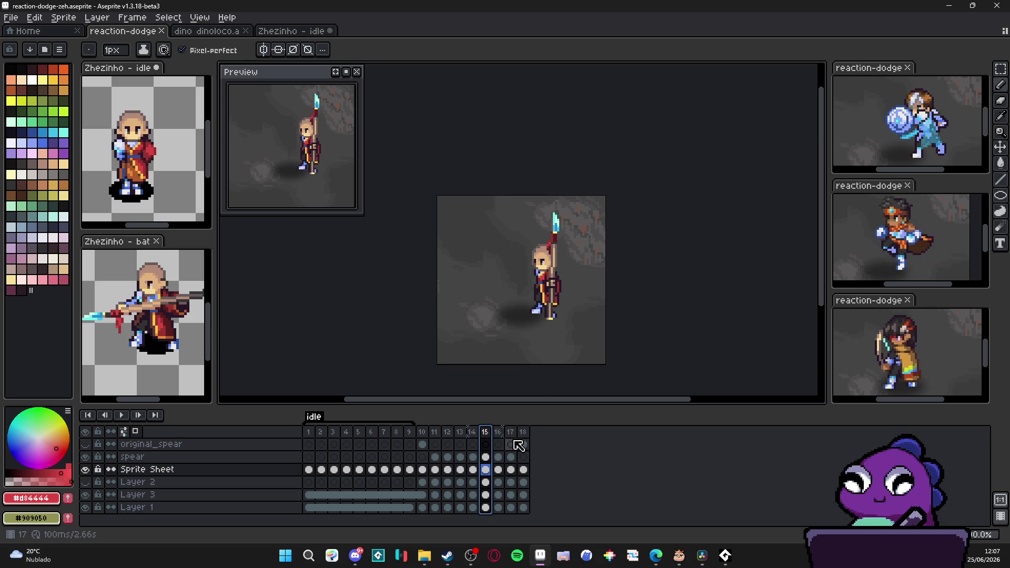
pyautogui.click(495, 433)
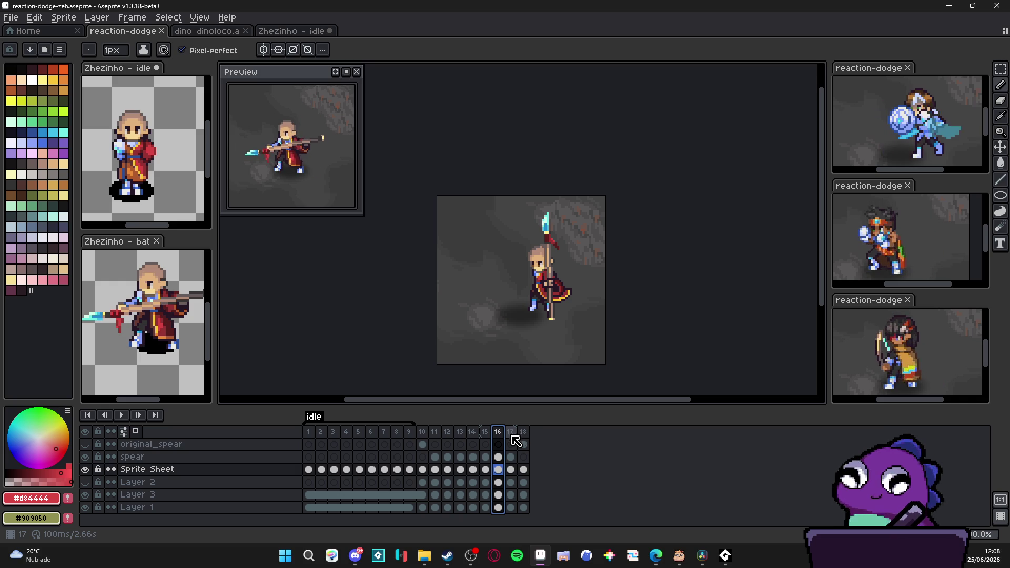
pyautogui.click(513, 439)
pyautogui.click(525, 437)
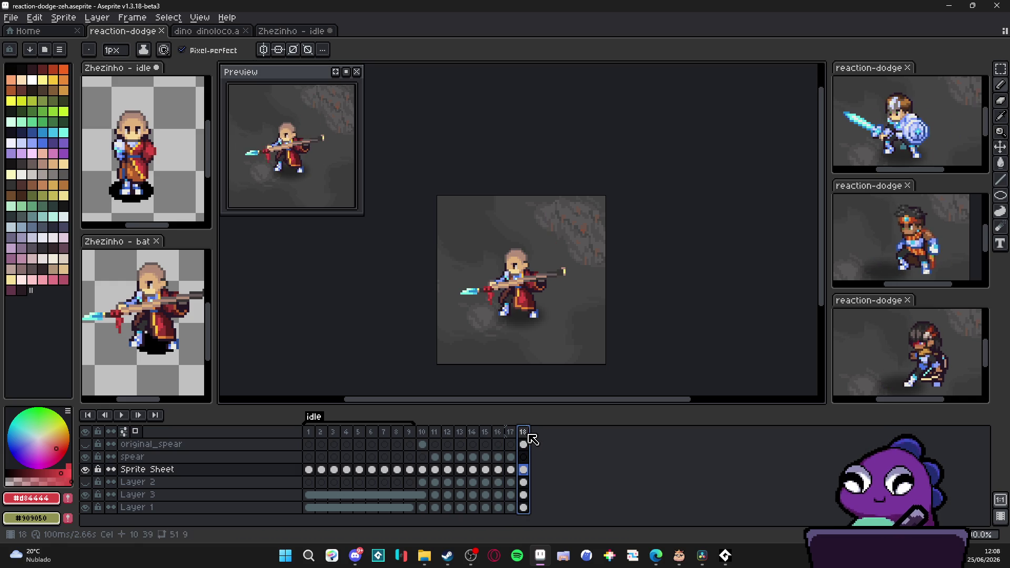
pyautogui.click(460, 437)
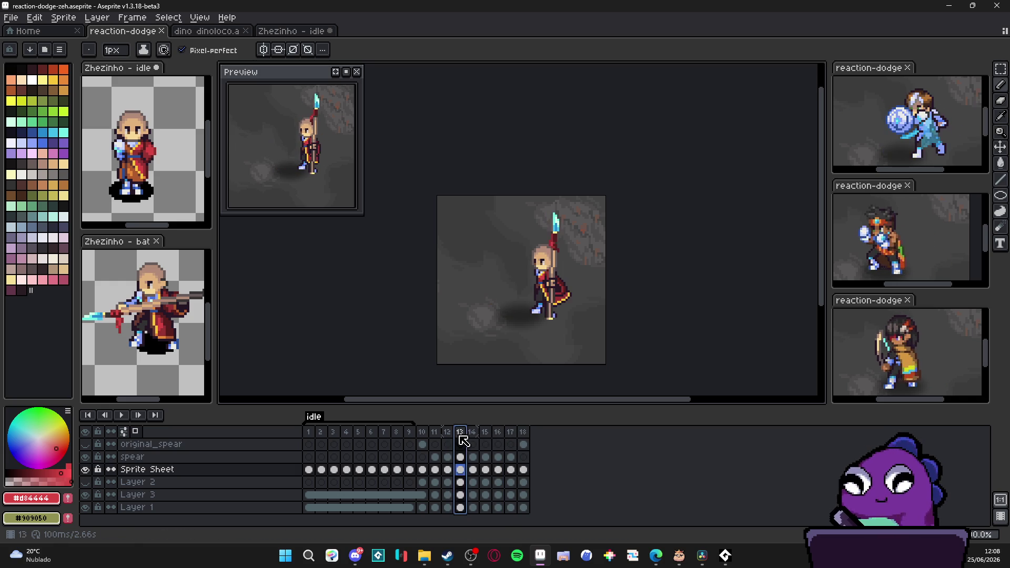
pyautogui.click(473, 439)
pyautogui.click(486, 440)
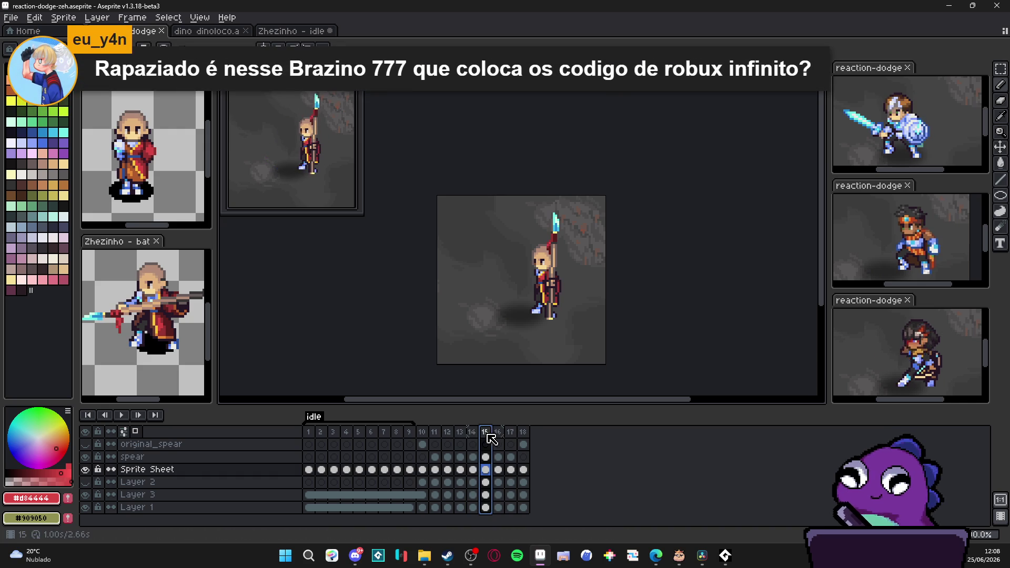
pyautogui.click(498, 439)
pyautogui.click(511, 438)
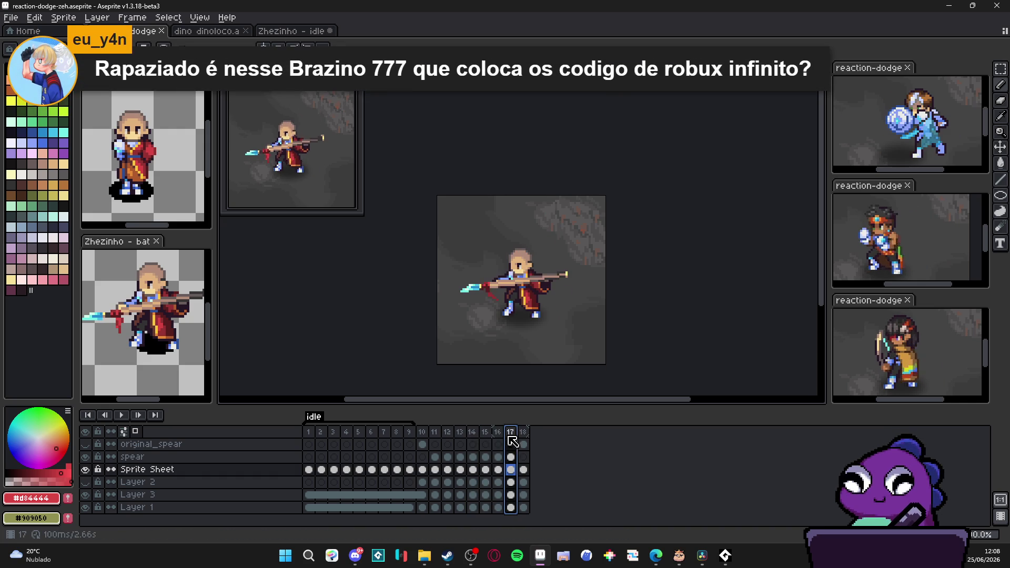
pyautogui.click(524, 441)
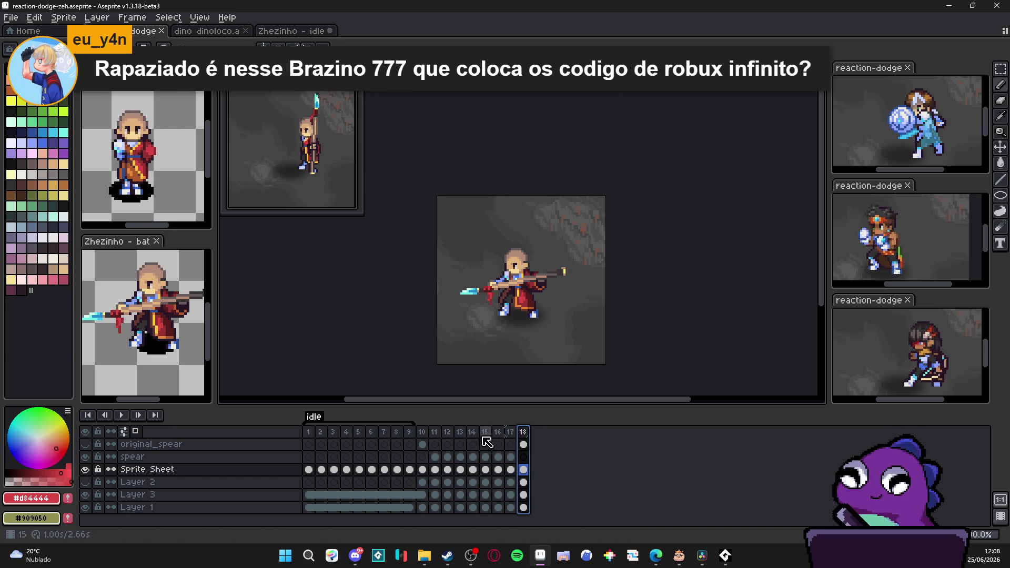
# Step back through frames 15 down to 11 to compare the cape poses.
pyautogui.click(488, 443)
pyautogui.scroll(2, 492, 396)
pyautogui.click(489, 435)
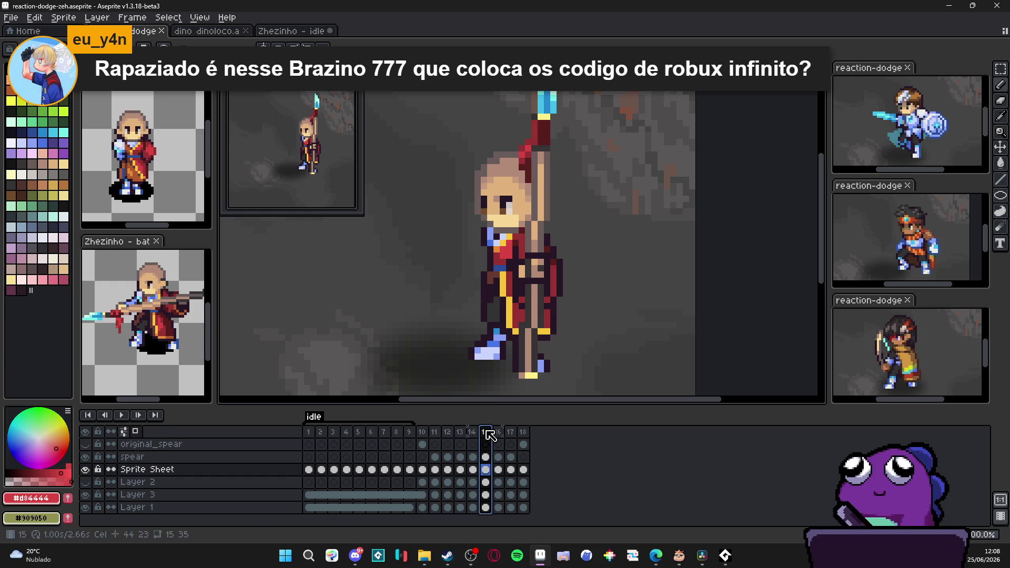
pyautogui.click(472, 437)
pyautogui.click(460, 436)
pyautogui.click(448, 437)
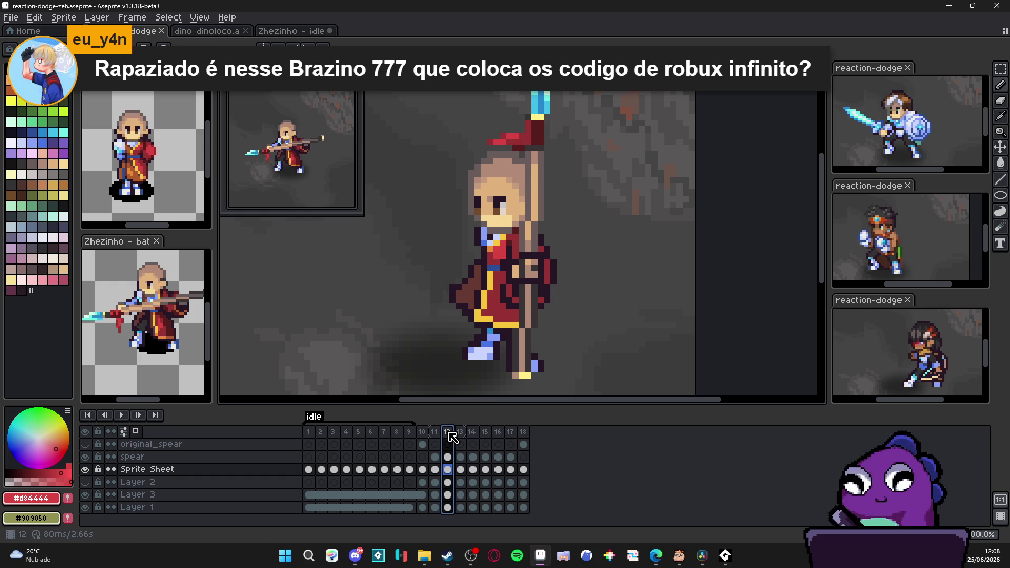
pyautogui.click(434, 435)
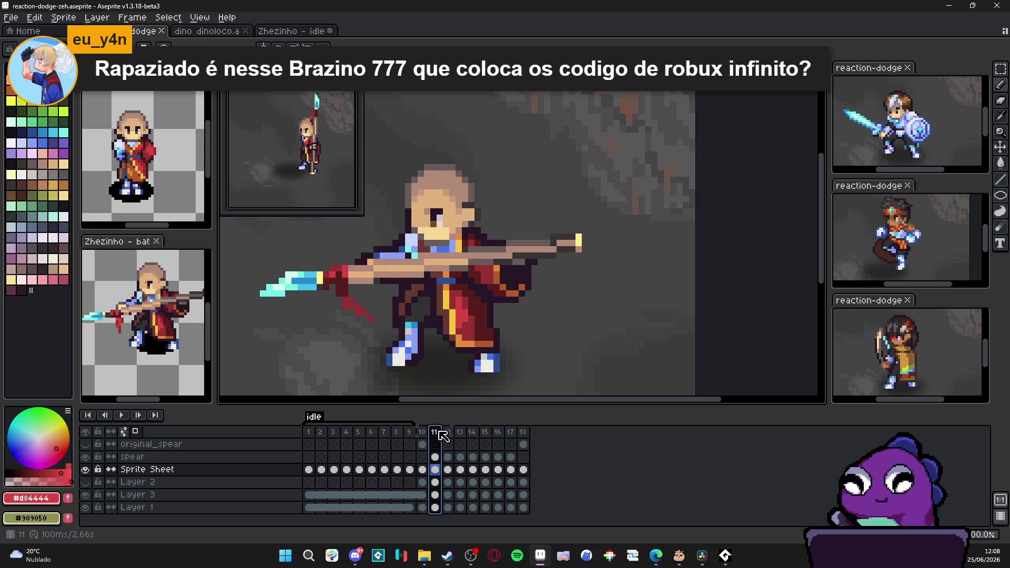
# Sample the yellow trim and dark red robe colours, then paint two frame-12 robe pixels dark red.
pyautogui.click(480, 328)
pyautogui.click(451, 323)
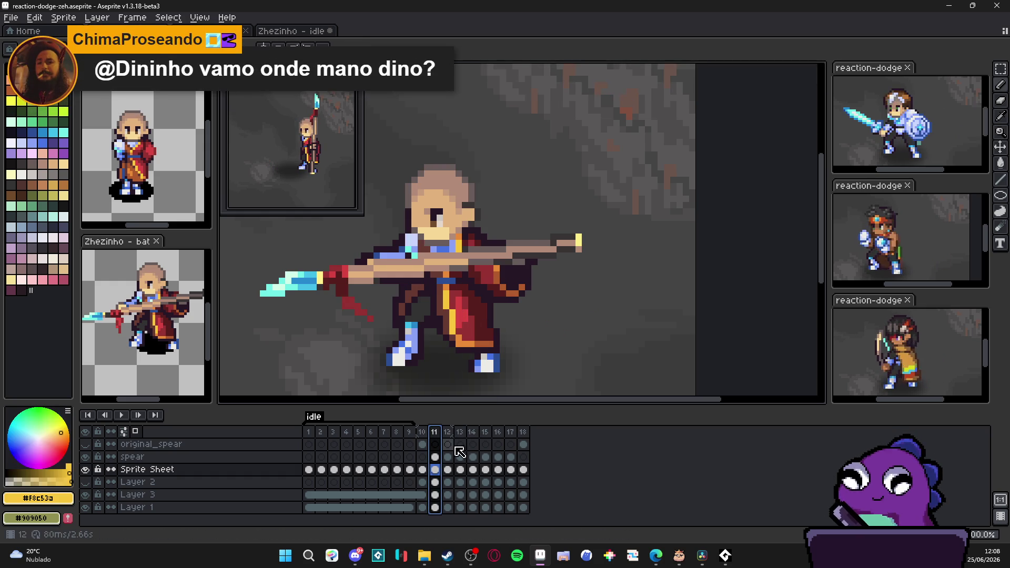
pyautogui.click(447, 434)
pyautogui.click(440, 435)
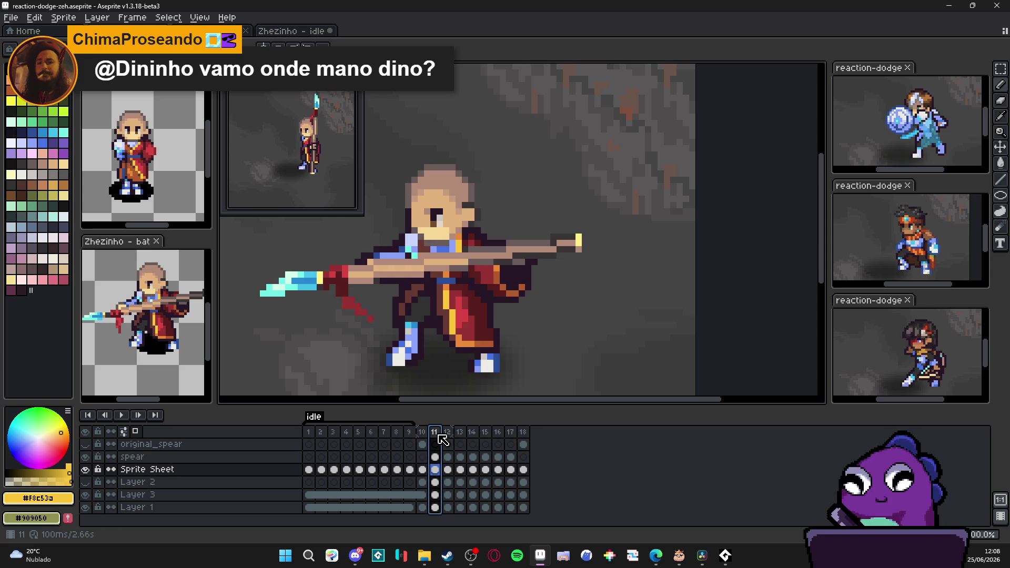
pyautogui.click(471, 331)
pyautogui.click(448, 435)
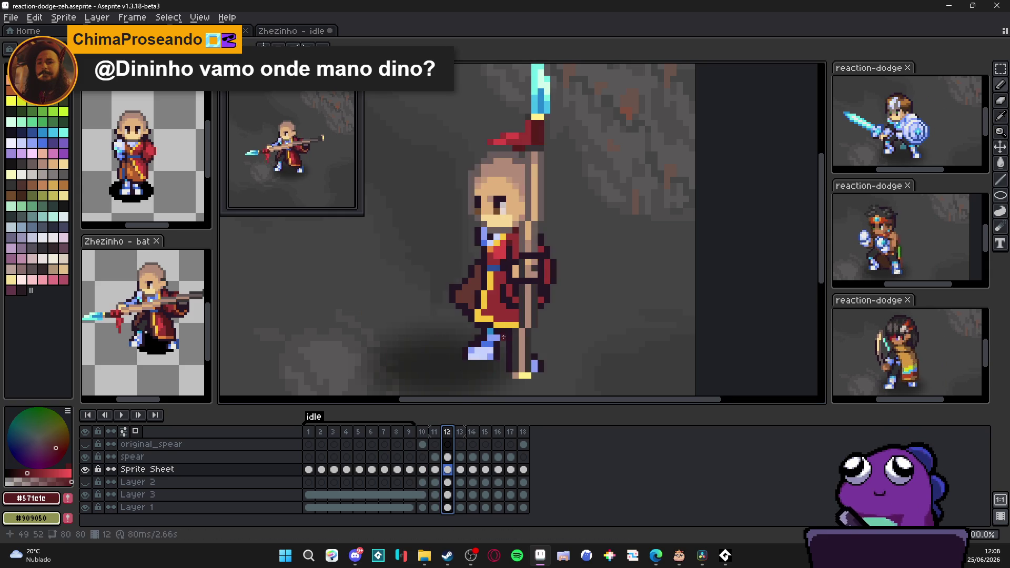
pyautogui.scroll(2, 500, 342)
pyautogui.click(509, 316)
pyautogui.click(501, 317)
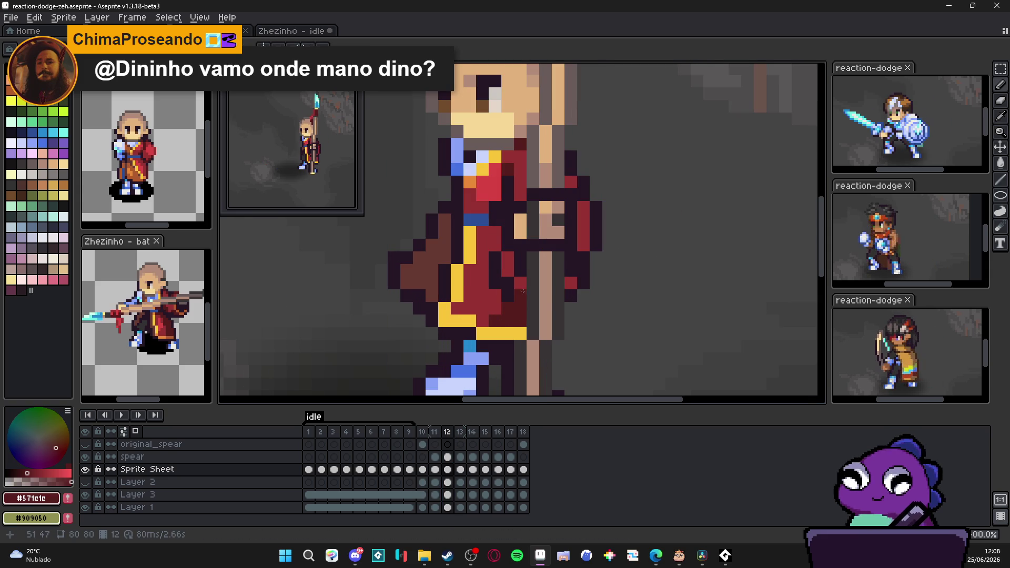
pyautogui.scroll(-2, 530, 284)
pyautogui.scroll(1, 541, 316)
# Step through frames 13 to 16 to check the cape.
pyautogui.press('Right')
pyautogui.scroll(1, 589, 325)
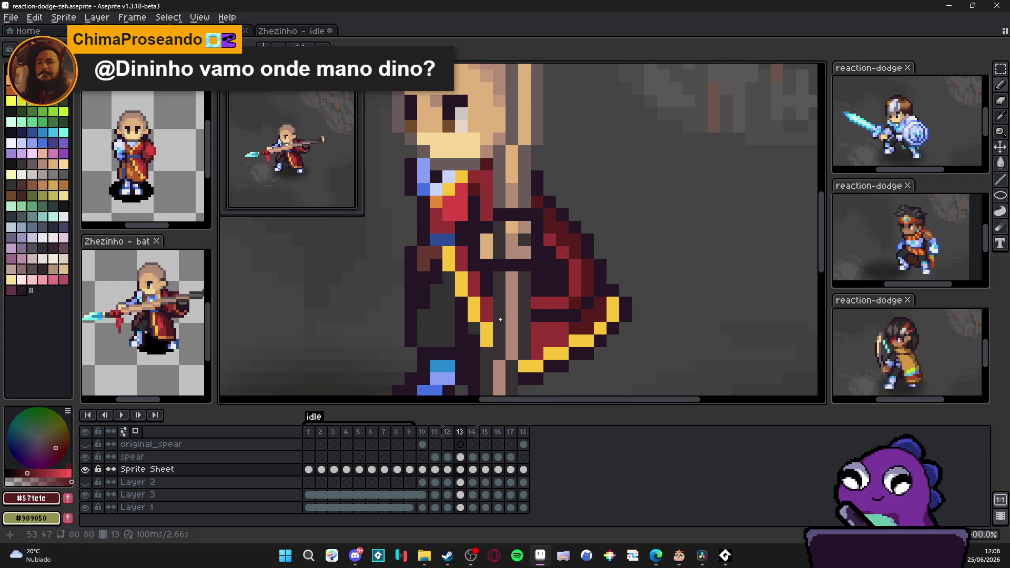
pyautogui.scroll(-1, 488, 316)
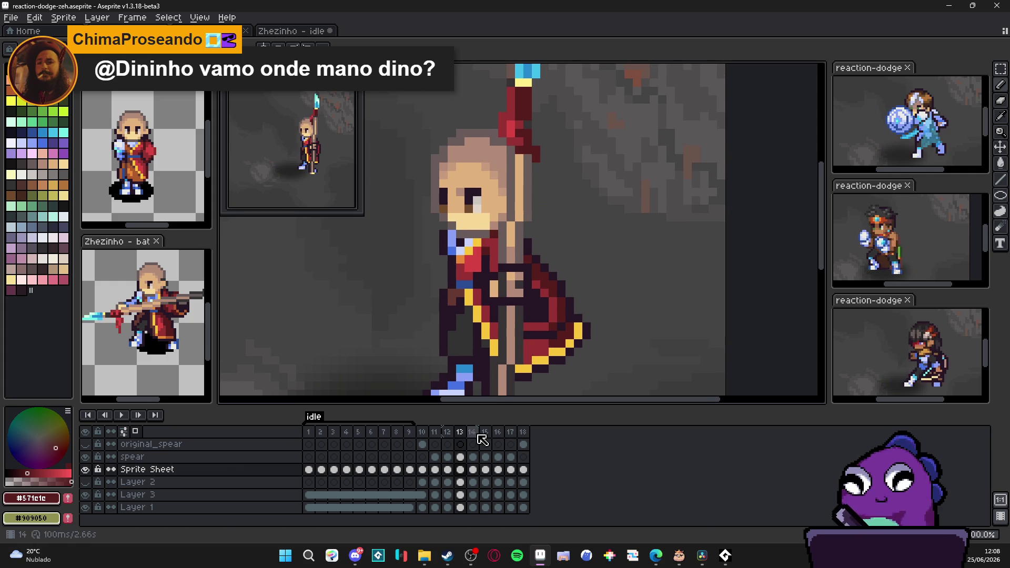
pyautogui.click(472, 433)
pyautogui.scroll(1, 517, 380)
pyautogui.scroll(-1, 500, 379)
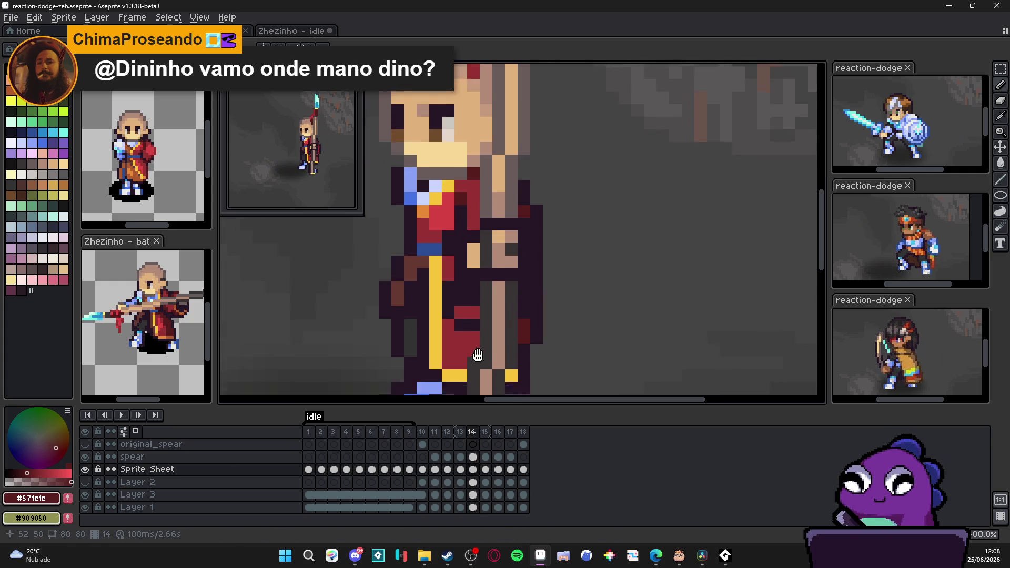
pyautogui.click(485, 431)
pyautogui.scroll(1, 518, 326)
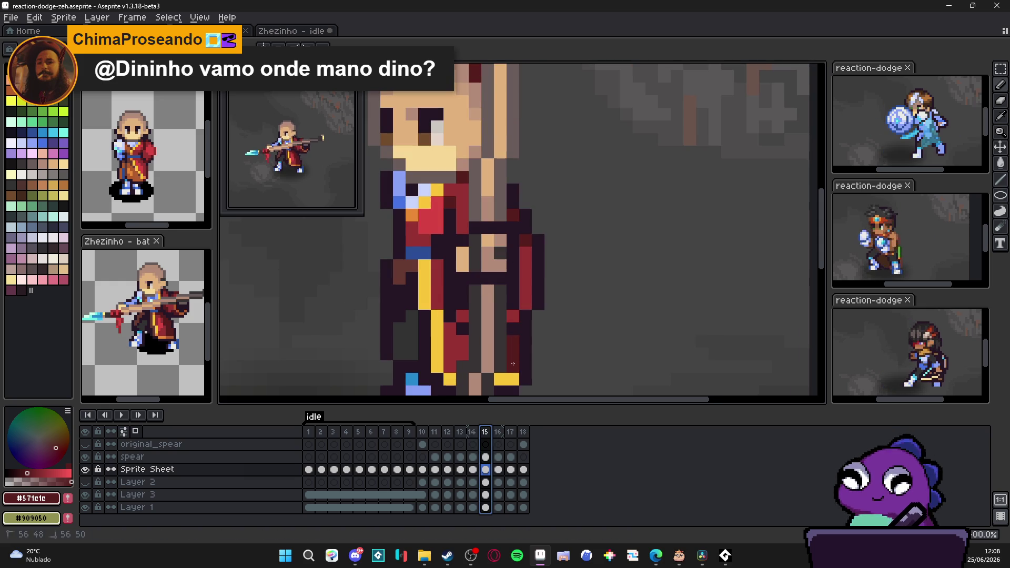
pyautogui.scroll(-1, 464, 318)
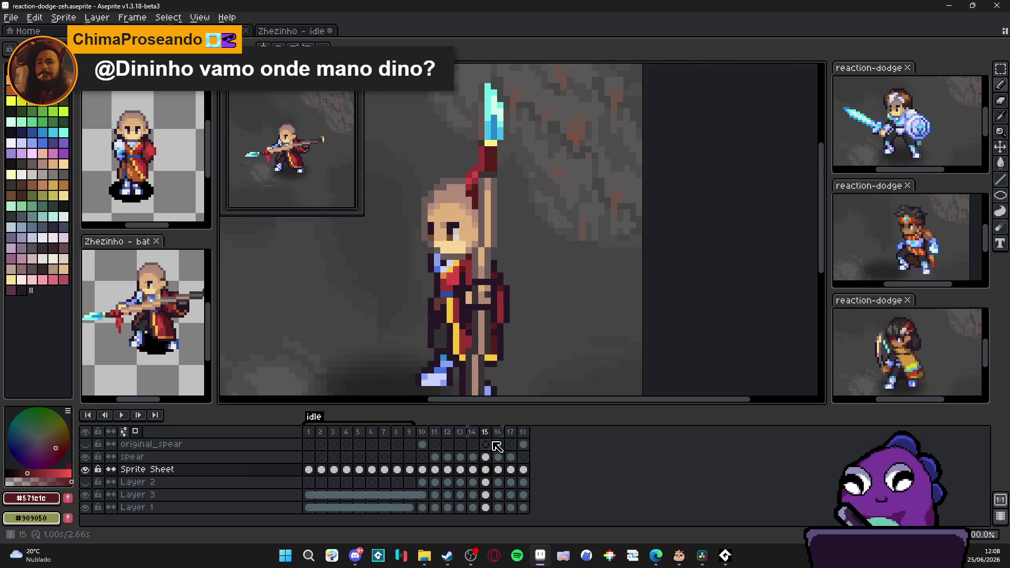
pyautogui.click(497, 431)
pyautogui.scroll(1, 524, 322)
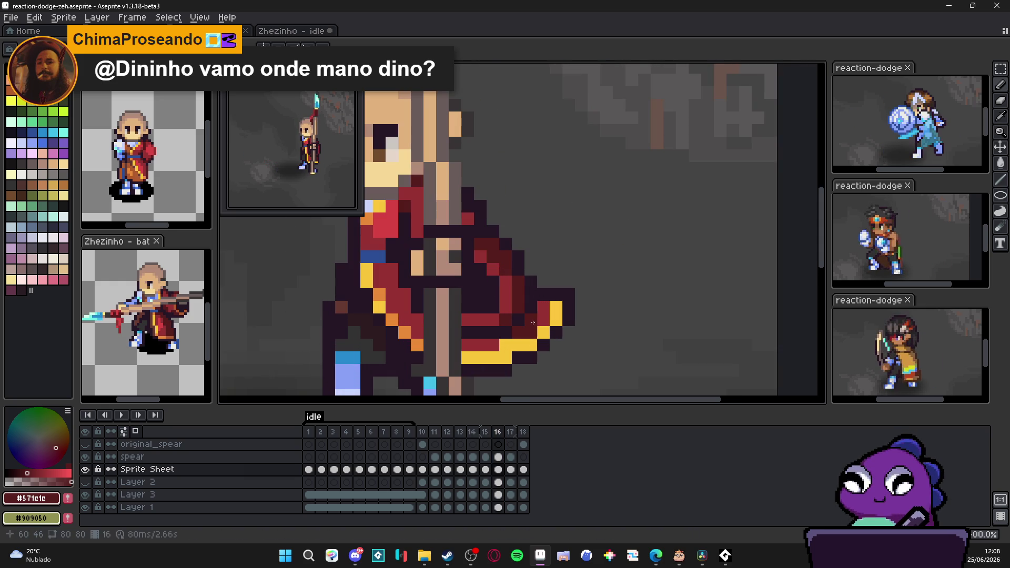
# Paint a short row of dark red robe pixels, then view frames 17 and 18.
pyautogui.moveTo(492, 346); pyautogui.dragTo(467, 343)
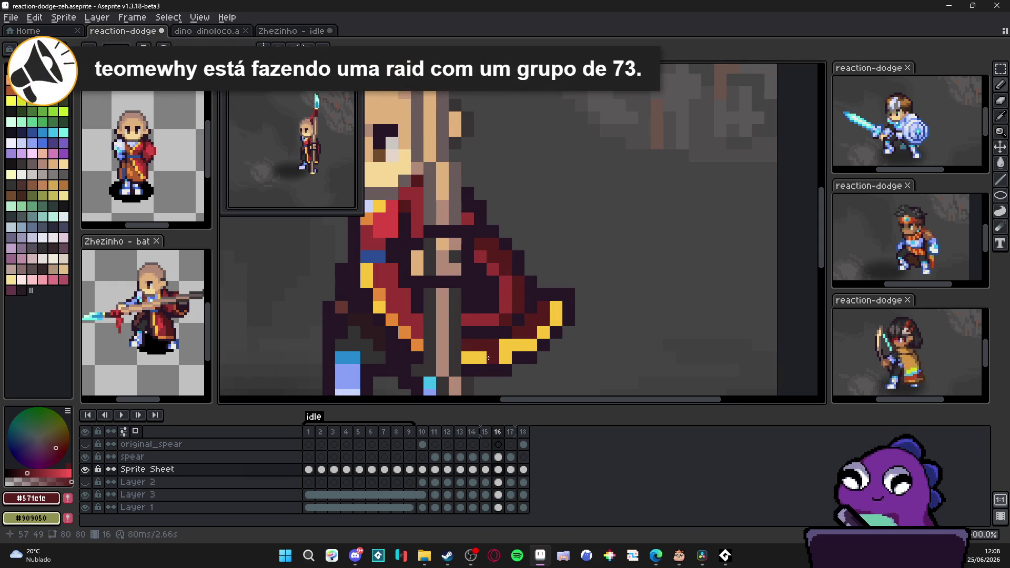
pyautogui.click(510, 431)
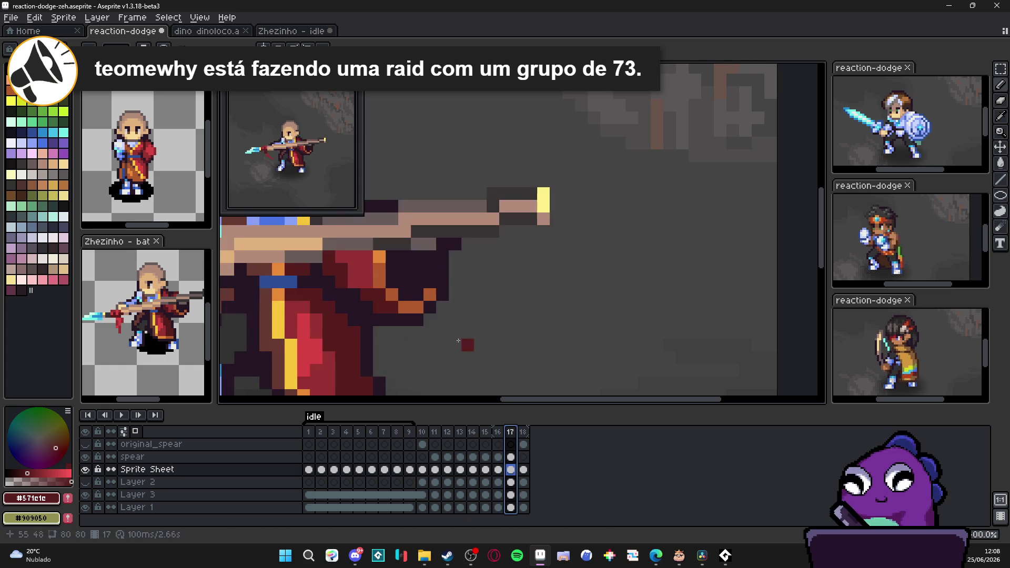
pyautogui.scroll(-1, 402, 336)
pyautogui.scroll(1, 400, 338)
pyautogui.click(523, 432)
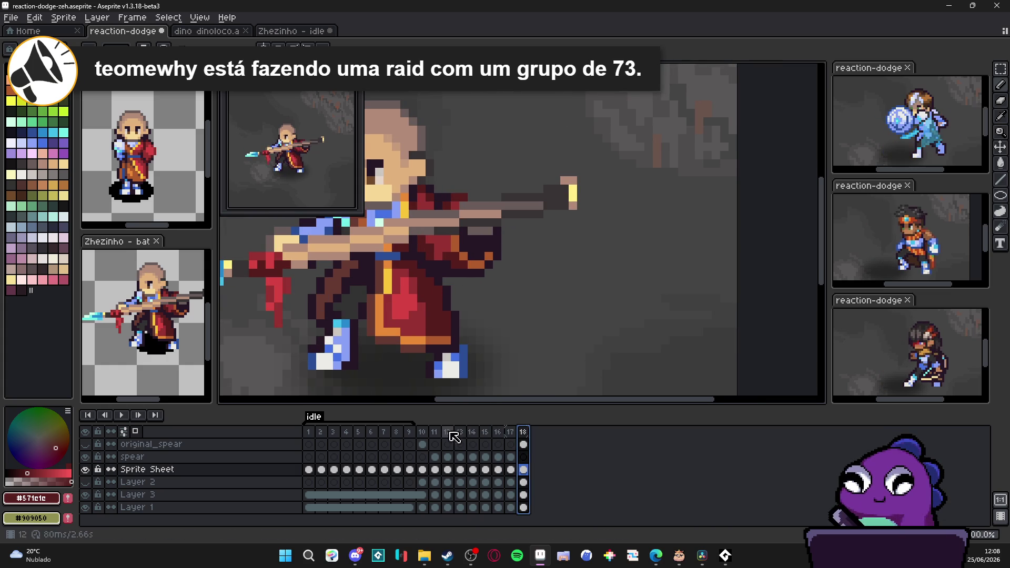
pyautogui.scroll(1, 414, 349)
# Sample bright red #d84444 and add red pixels to the cloak on frames 12 and 13.
pyautogui.keyDown('alt'); pyautogui.click(400, 292); pyautogui.keyUp('alt')
pyautogui.click(422, 431)
pyautogui.click(435, 431)
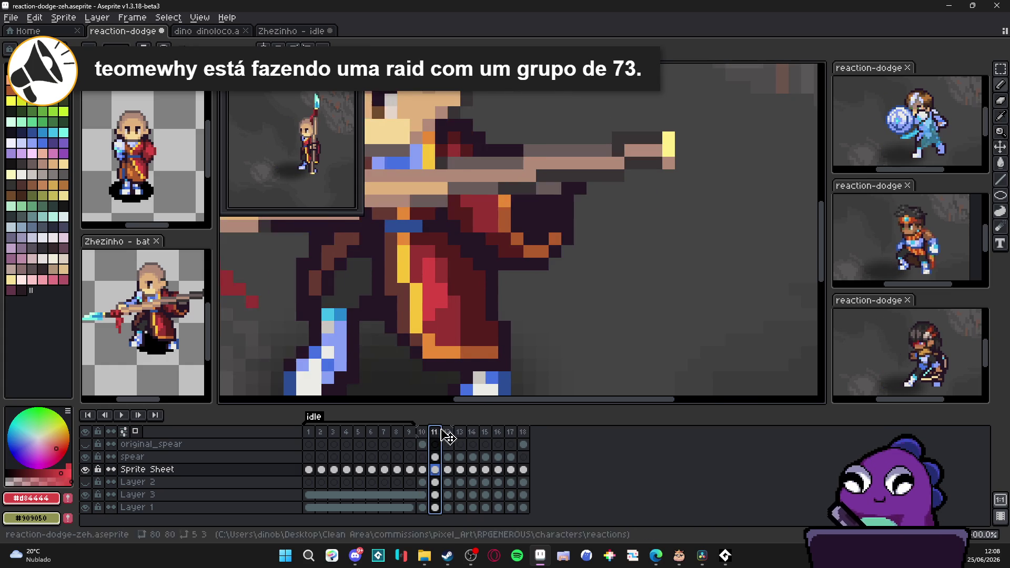
pyautogui.click(447, 431)
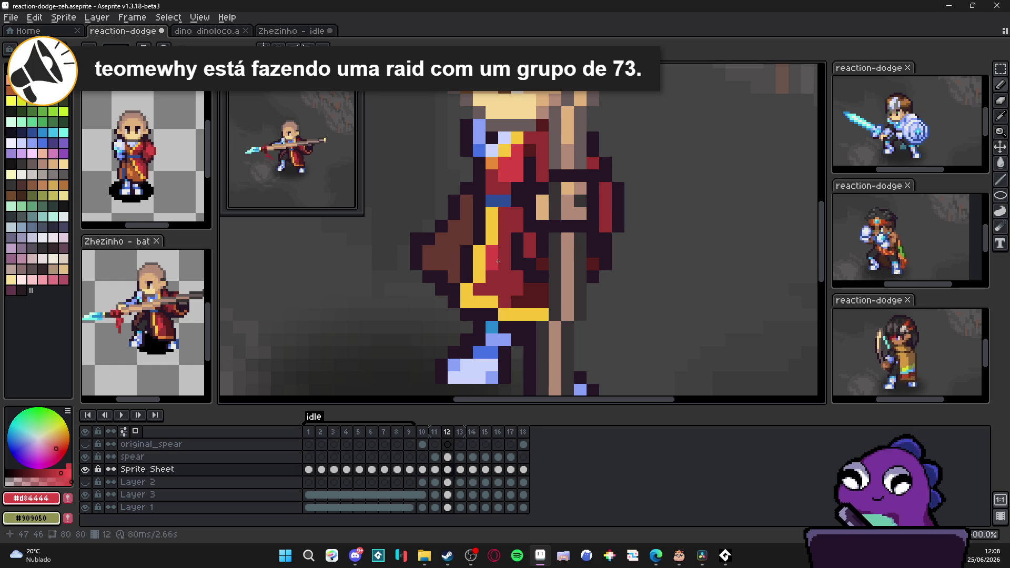
pyautogui.moveTo(502, 263); pyautogui.dragTo(504, 253)
pyautogui.click(460, 431)
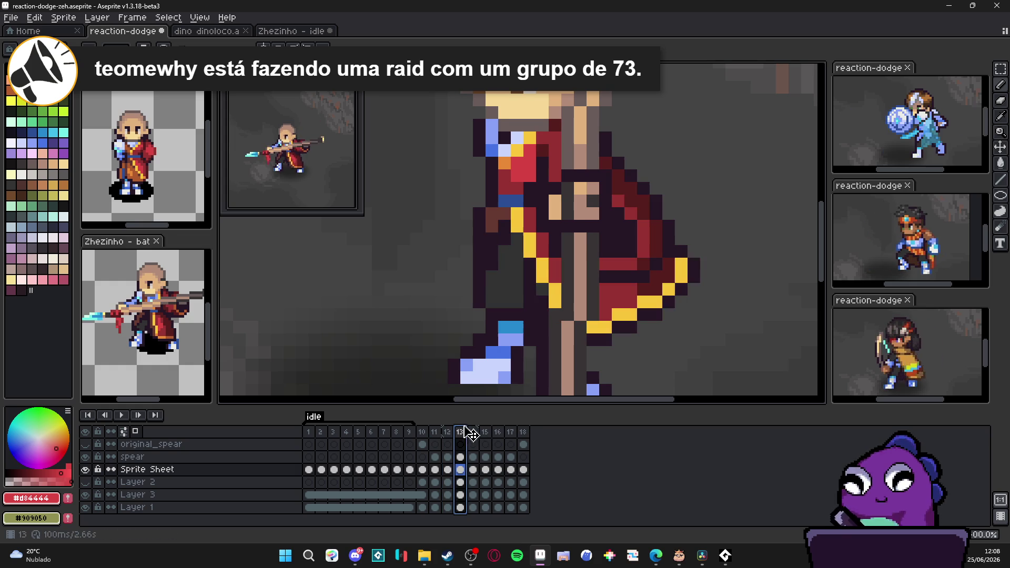
pyautogui.moveTo(556, 270); pyautogui.dragTo(550, 257)
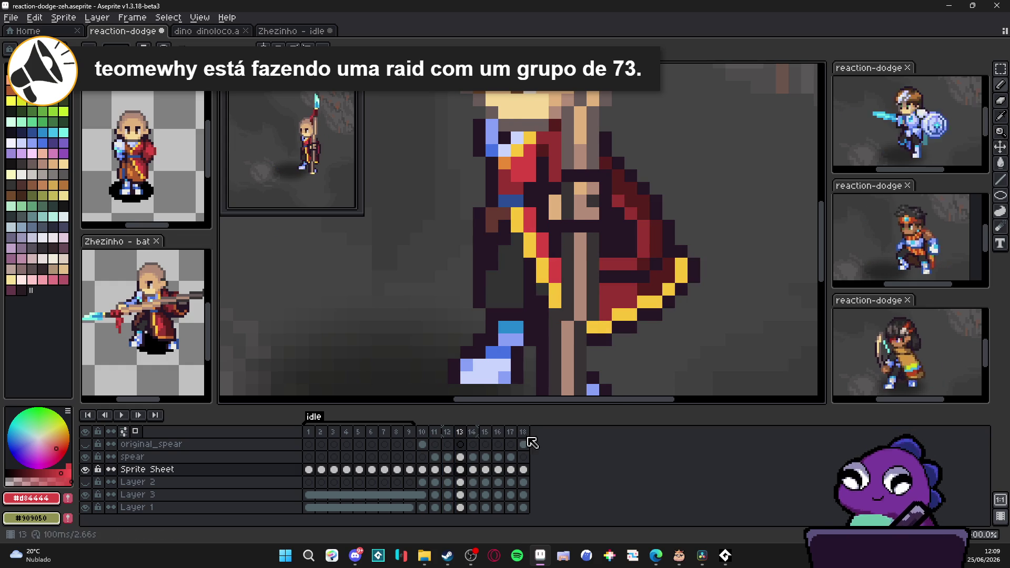
# Add bright red shading to the frame-16 cloak.
pyautogui.click(471, 431)
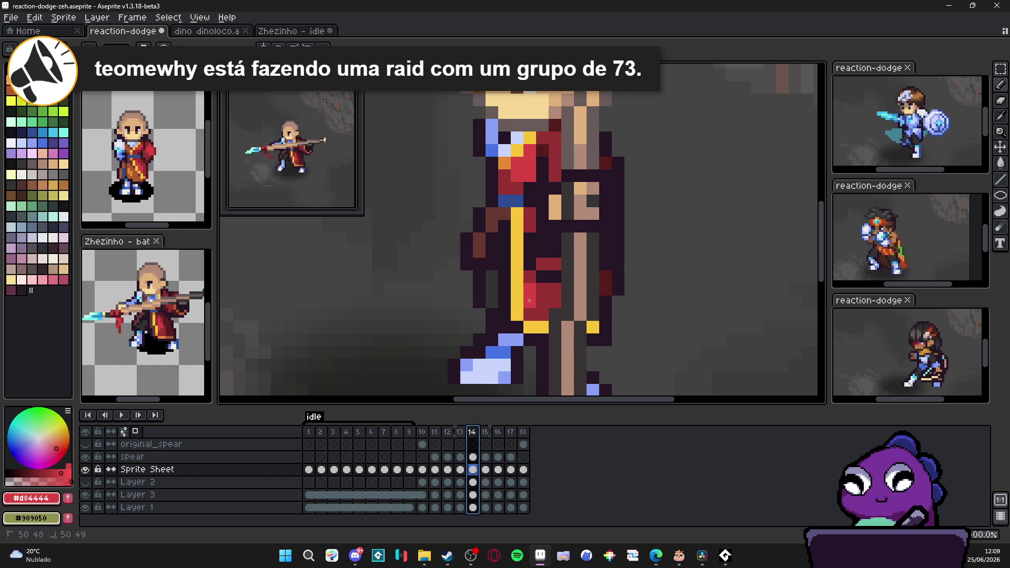
pyautogui.click(485, 432)
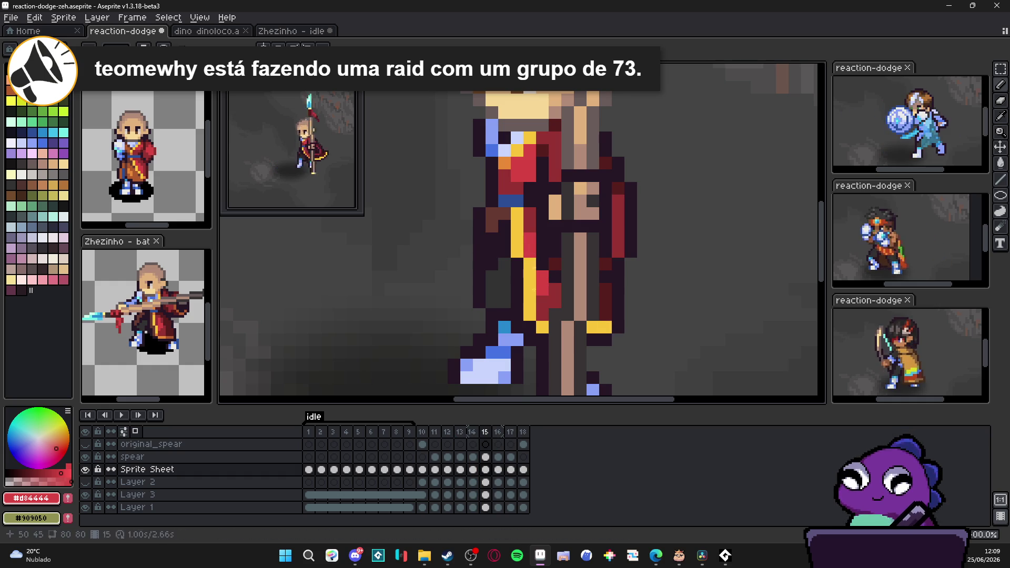
pyautogui.click(498, 432)
pyautogui.click(530, 251)
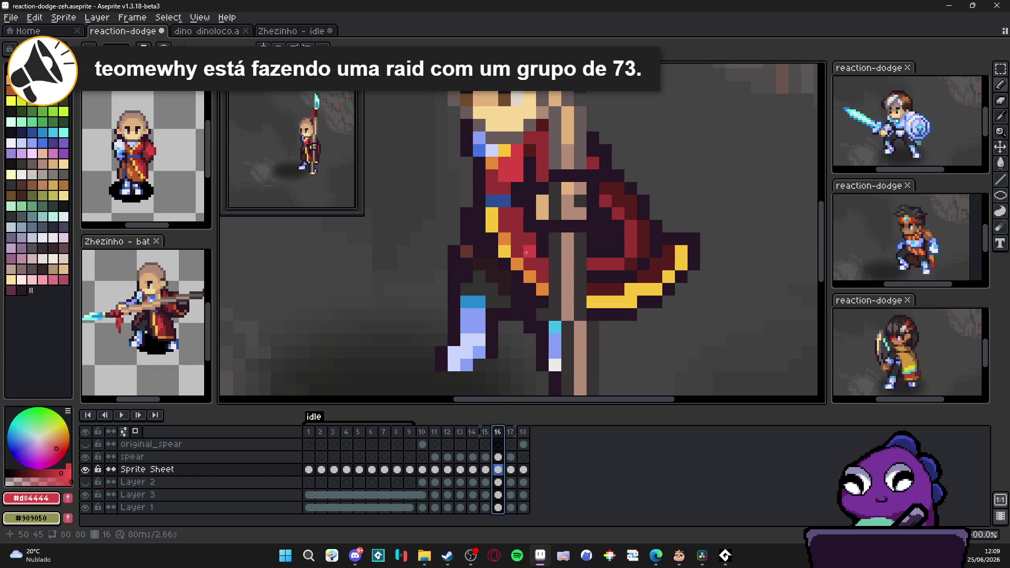
pyautogui.moveTo(516, 238); pyautogui.dragTo(536, 264)
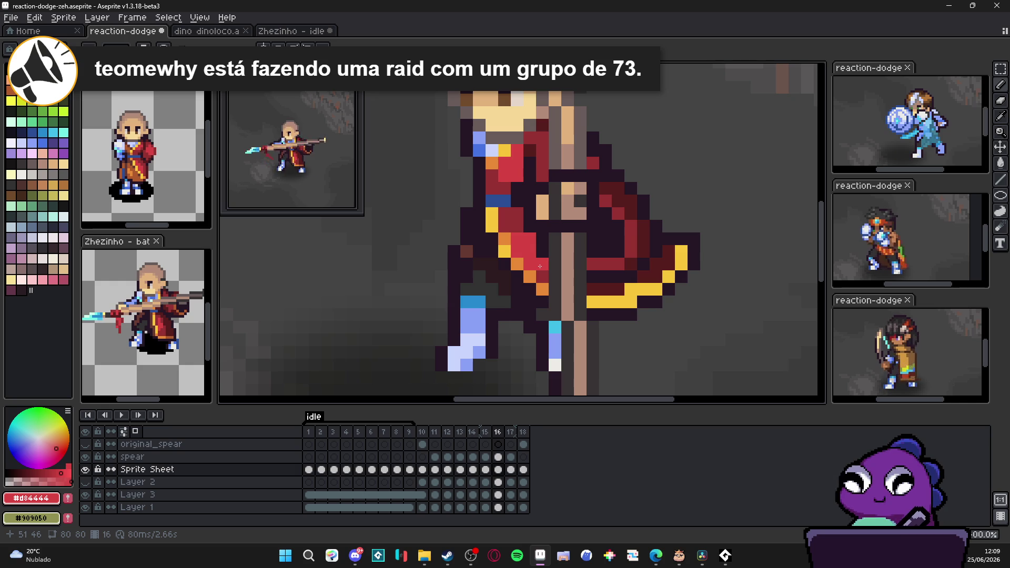
# Recolour a frame-16 cloak pixel with dark red #963232 and save the sprite.
pyautogui.keyDown('alt'); pyautogui.click(542, 275); pyautogui.keyUp('alt')
pyautogui.scroll(-2, 542, 271)
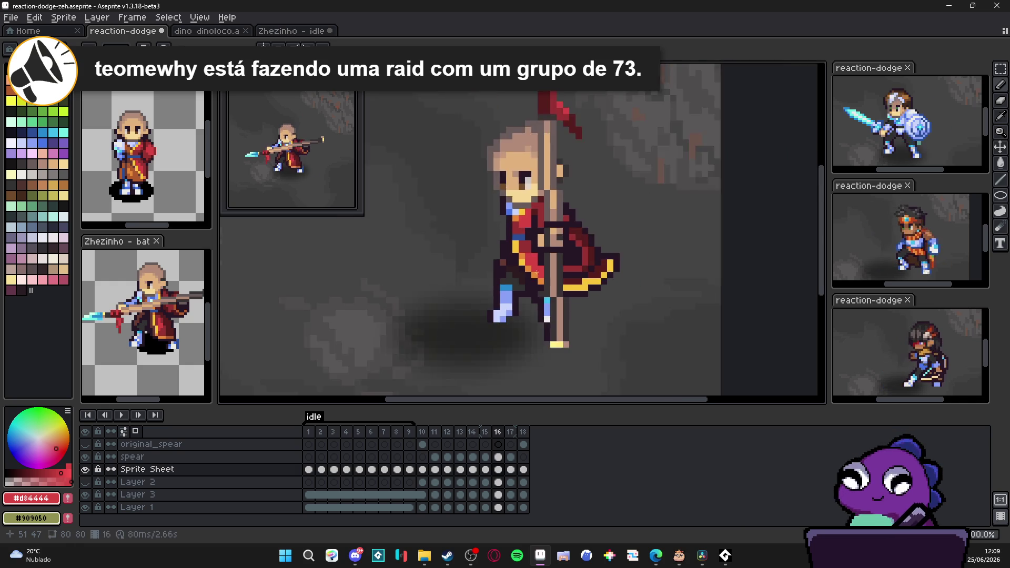
pyautogui.scroll(2, 545, 258)
pyautogui.click(545, 254)
pyautogui.scroll(-2, 546, 254)
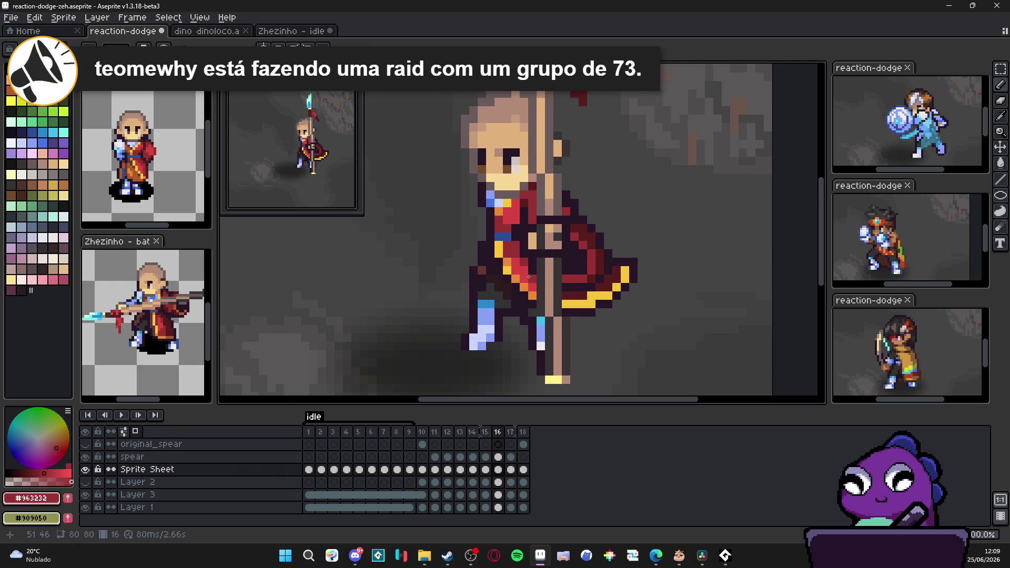
pyautogui.scroll(2, 537, 296)
pyautogui.scroll(-4, 537, 296)
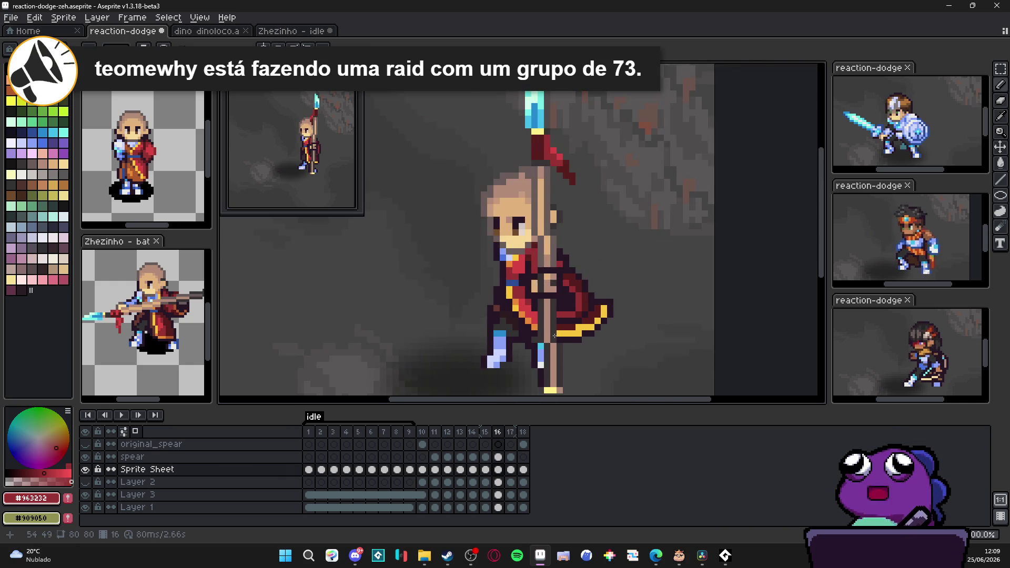
pyautogui.hotkey('ctrl', 's')
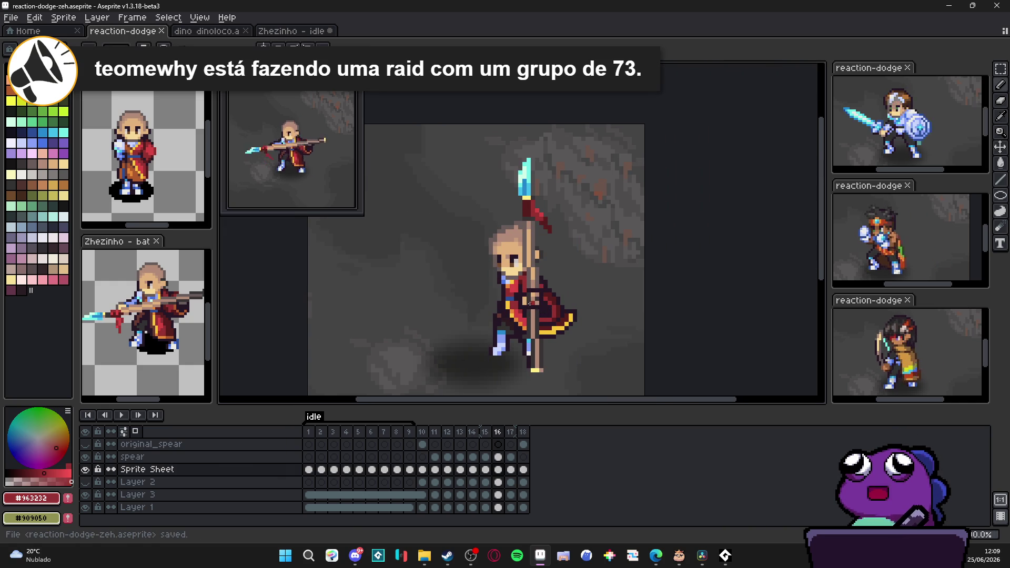
# Zoom in and compare the monk's poses on frames 14 through 17.
pyautogui.click(512, 431)
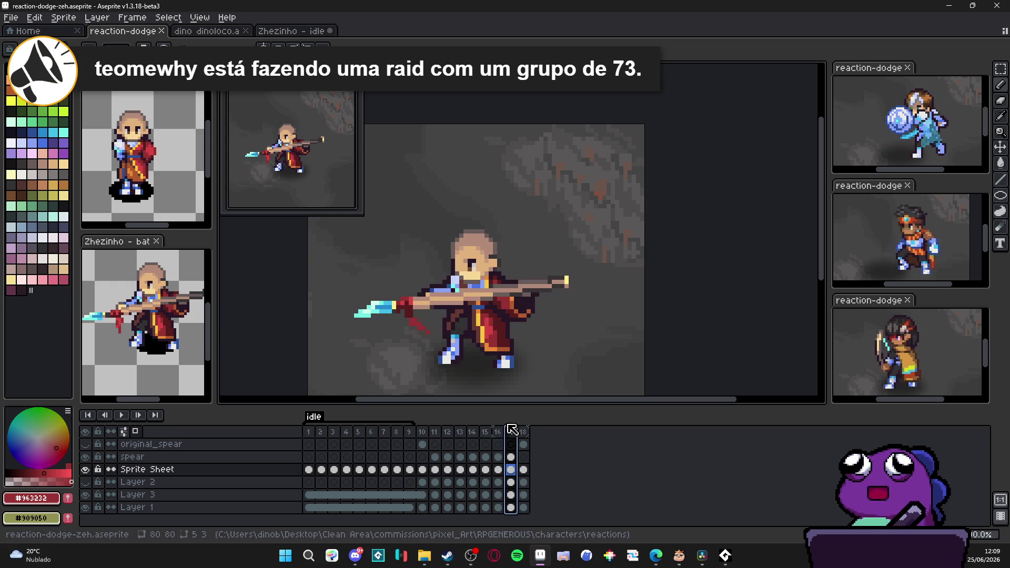
pyautogui.press('+')
pyautogui.press('+')
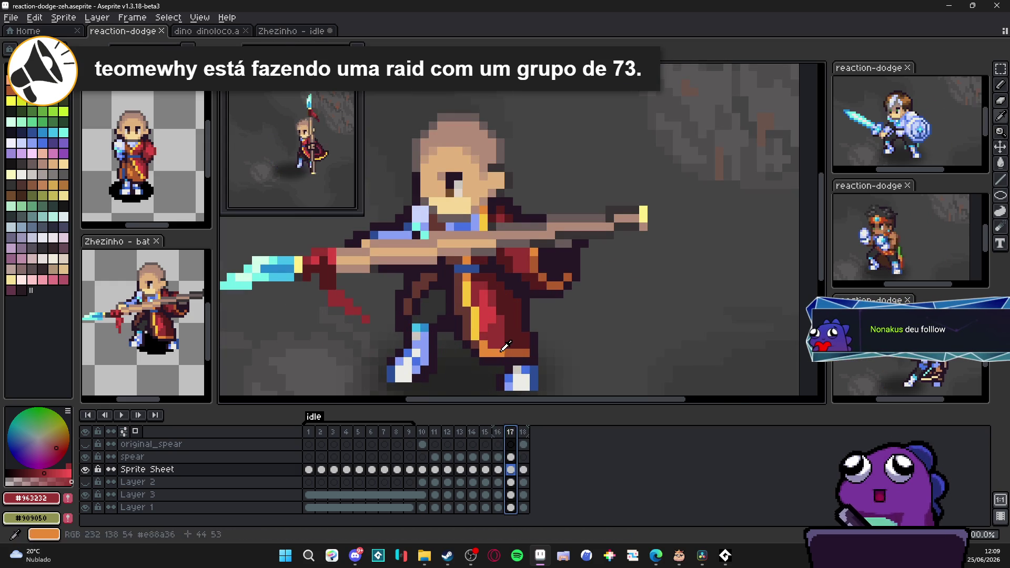
pyautogui.click(497, 436)
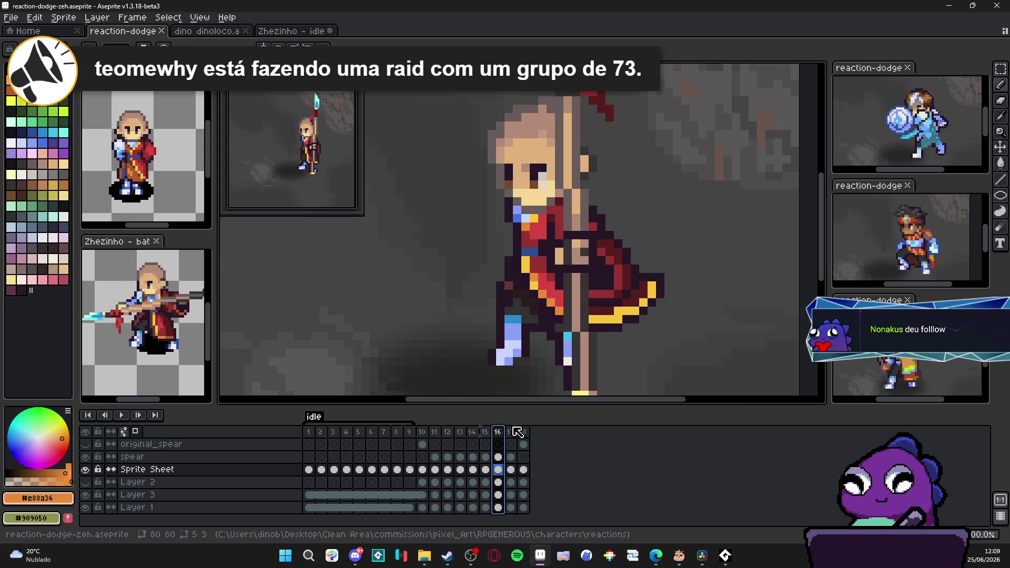
pyautogui.click(484, 437)
pyautogui.click(473, 436)
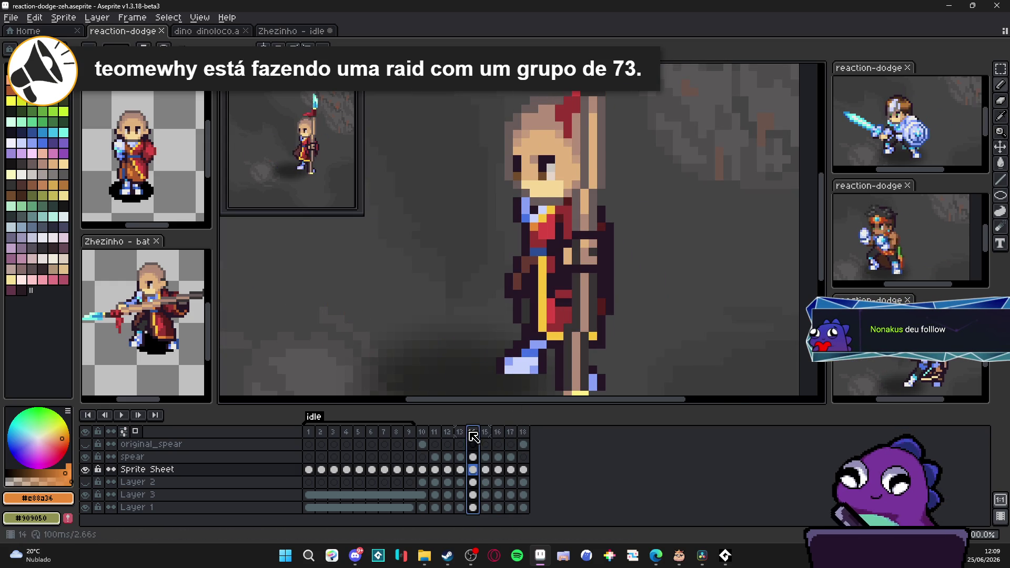
pyautogui.click(515, 437)
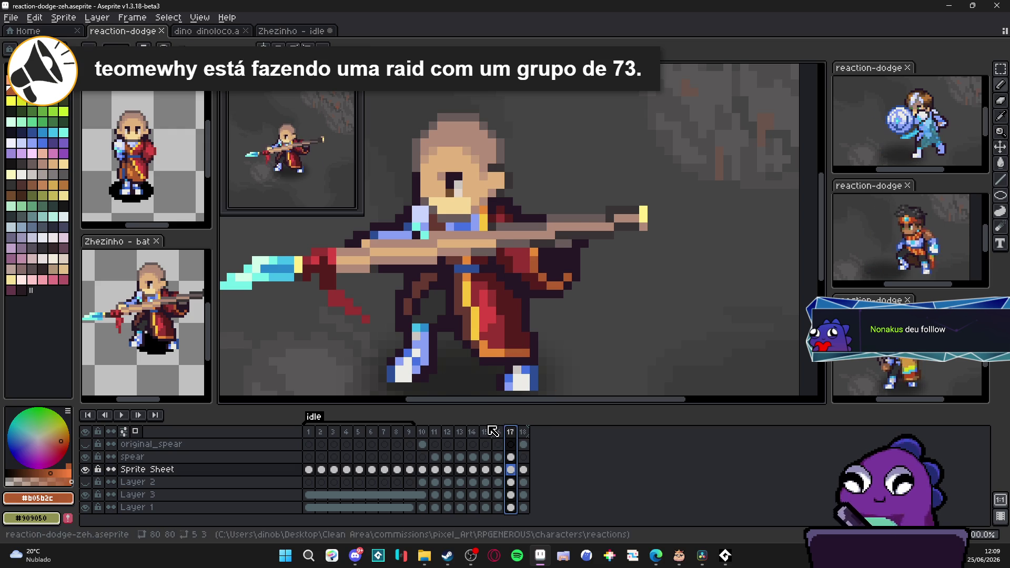
pyautogui.click(485, 437)
pyautogui.scroll(2, 527, 387)
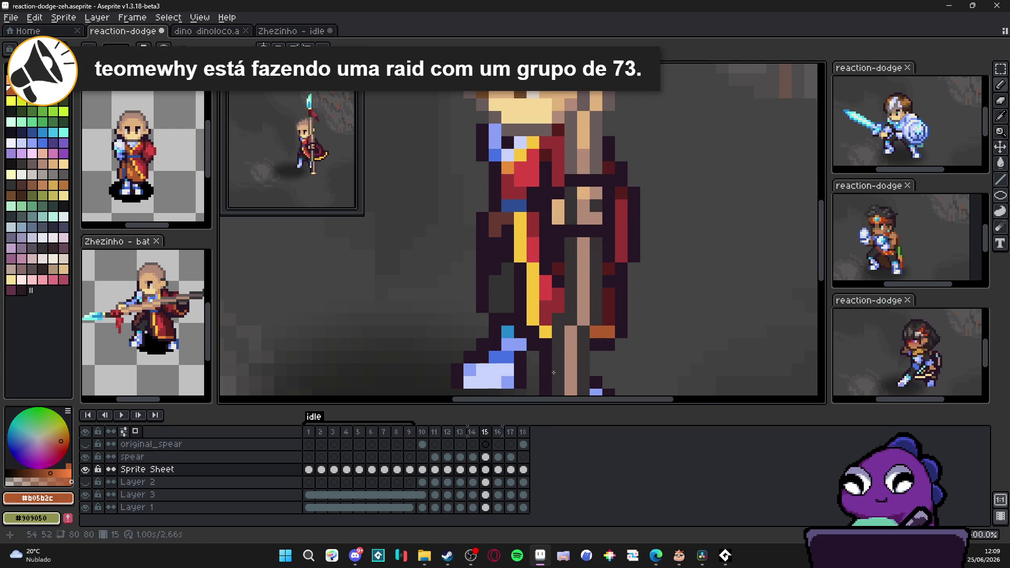
# On frame 16, recolour the end of the yellow cape stripe orange-brown.
pyautogui.click(488, 440)
pyautogui.click(490, 436)
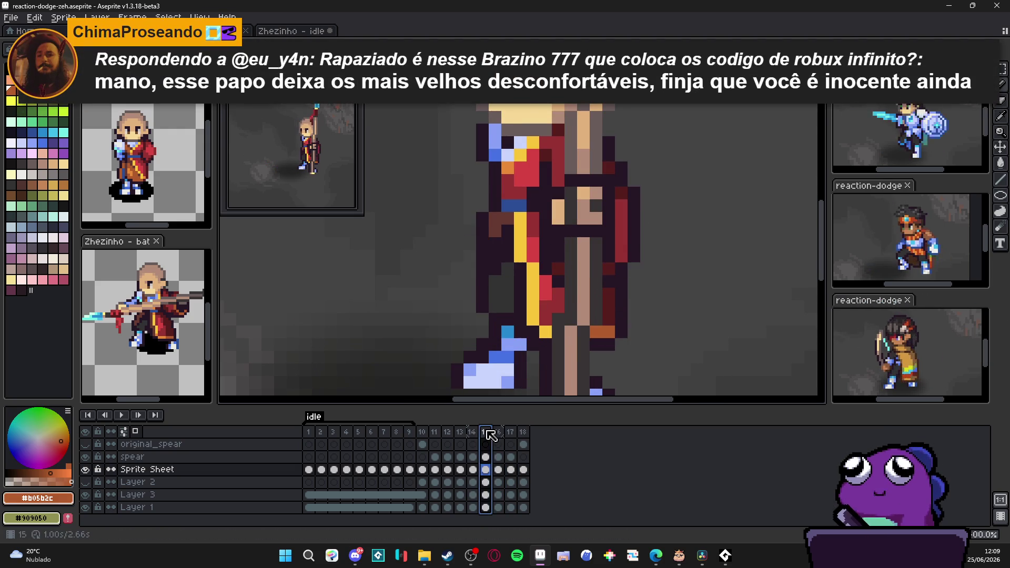
pyautogui.click(499, 434)
pyautogui.click(684, 265)
pyautogui.click(634, 303)
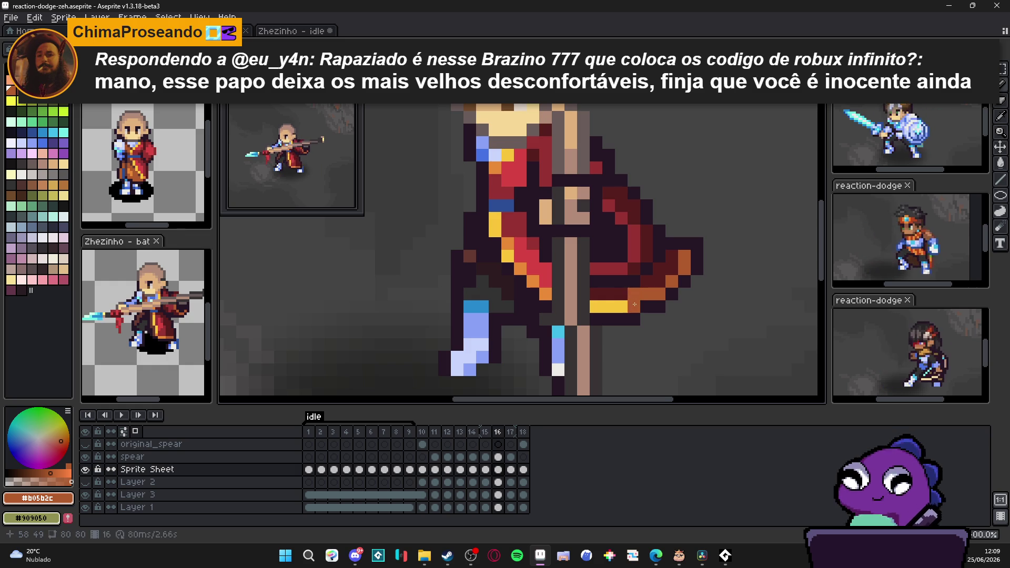
# Flip between frames 14–18 to compare the cape across poses.
pyautogui.click(511, 432)
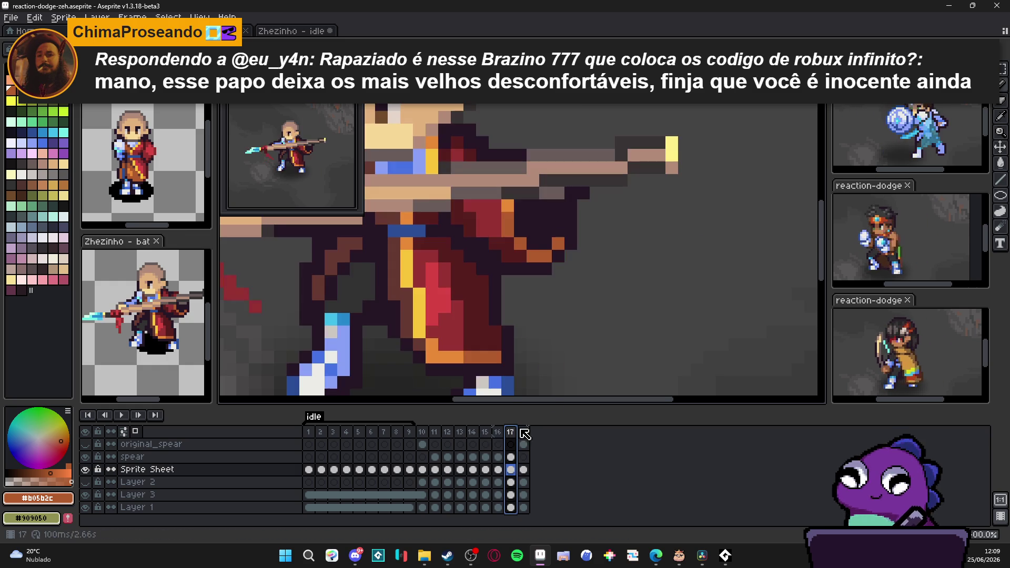
pyautogui.click(523, 437)
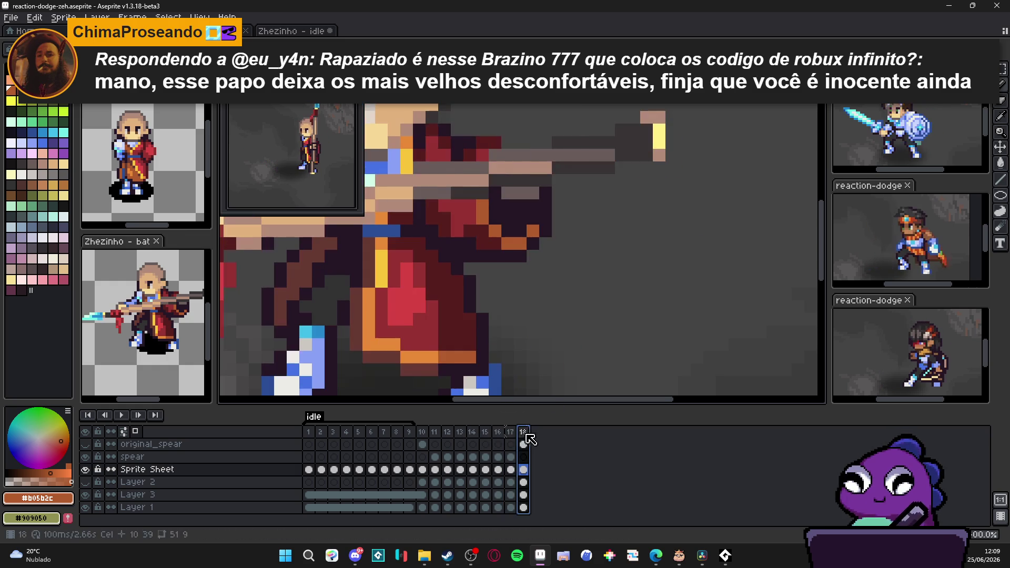
pyautogui.click(497, 434)
pyautogui.click(485, 433)
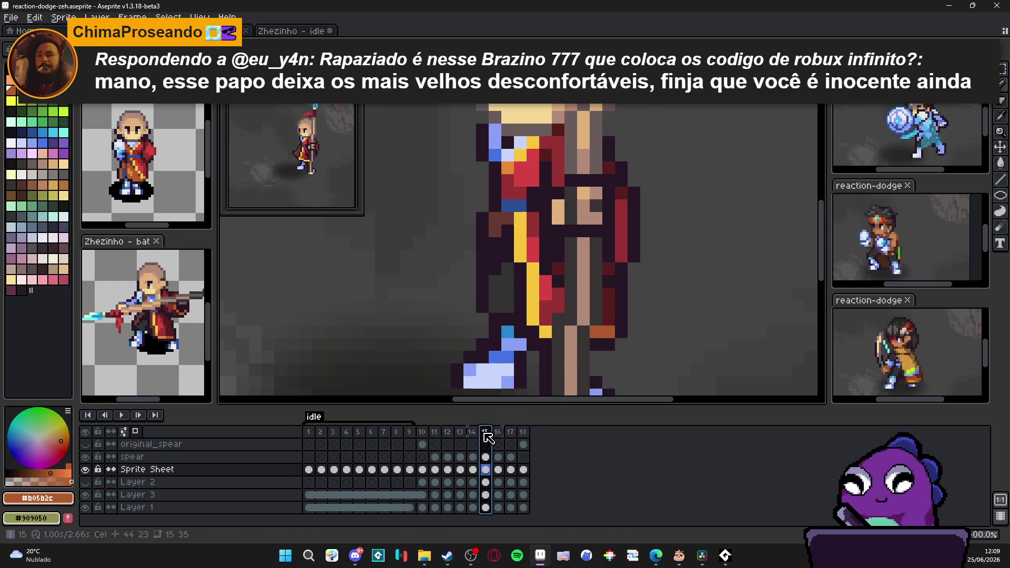
pyautogui.click(474, 437)
pyautogui.click(489, 438)
pyautogui.click(498, 440)
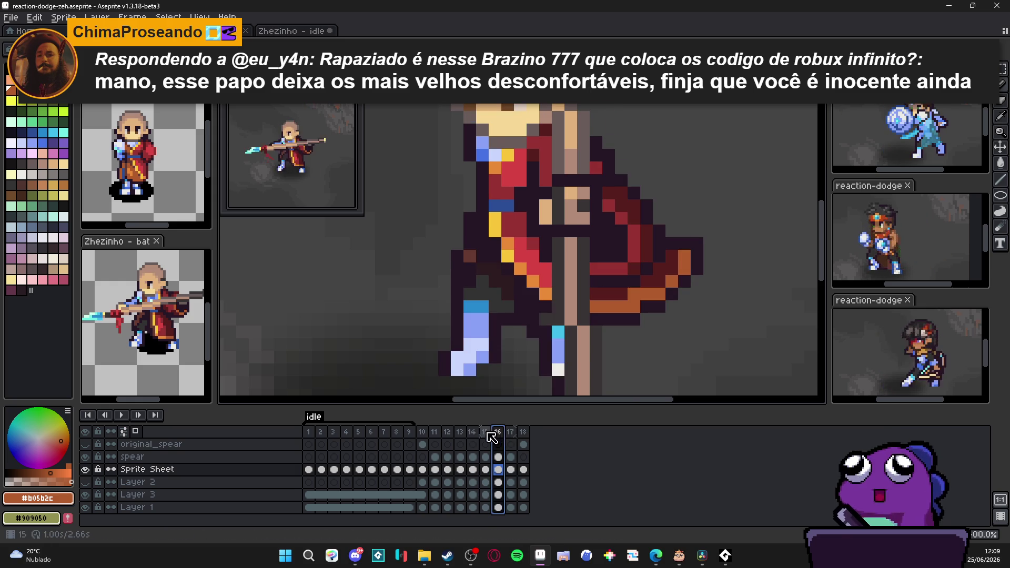
pyautogui.click(489, 435)
pyautogui.click(498, 440)
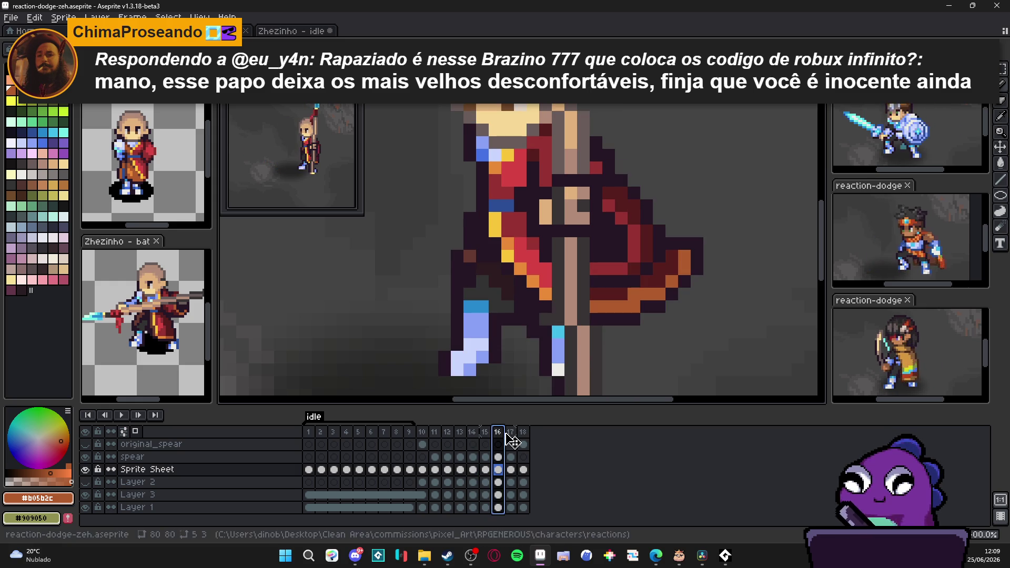
pyautogui.click(523, 440)
# Sample orange #e88a36, paint two stray pixels orange on frame 15, and save.
pyautogui.keyDown('alt'); pyautogui.click(431, 363); pyautogui.keyUp('alt')
pyautogui.keyDown('alt'); pyautogui.click(435, 359); pyautogui.keyUp('alt')
pyautogui.click(509, 442)
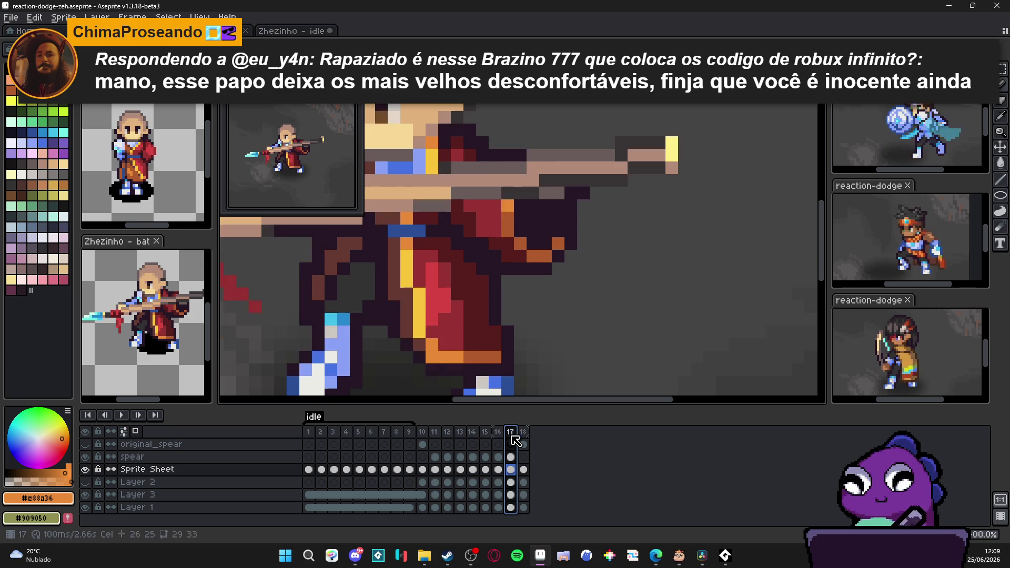
pyautogui.click(497, 441)
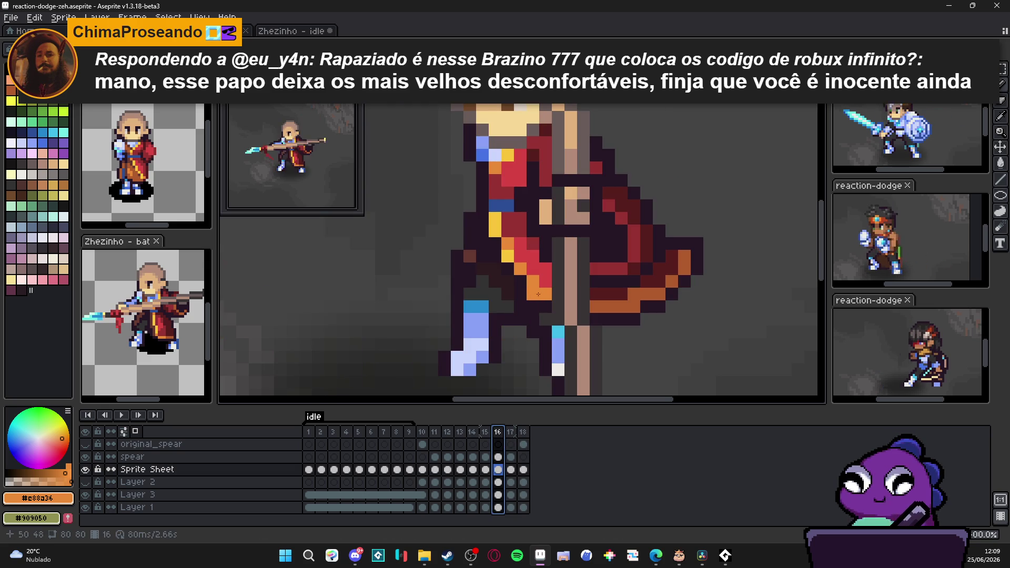
pyautogui.click(485, 442)
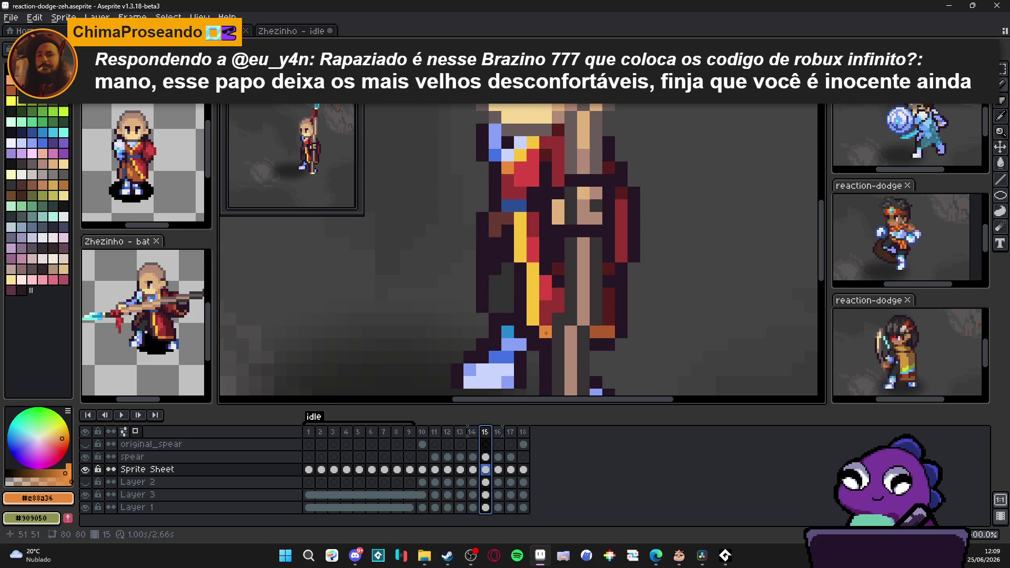
pyautogui.click(532, 319)
pyautogui.click(519, 219)
pyautogui.hotkey('ctrl', 's')
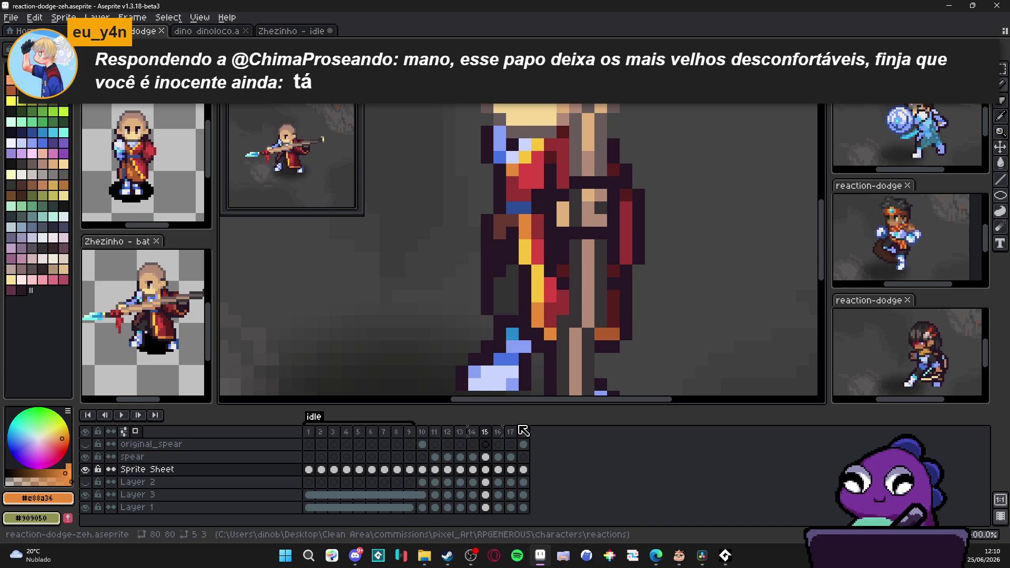
pyautogui.click(472, 432)
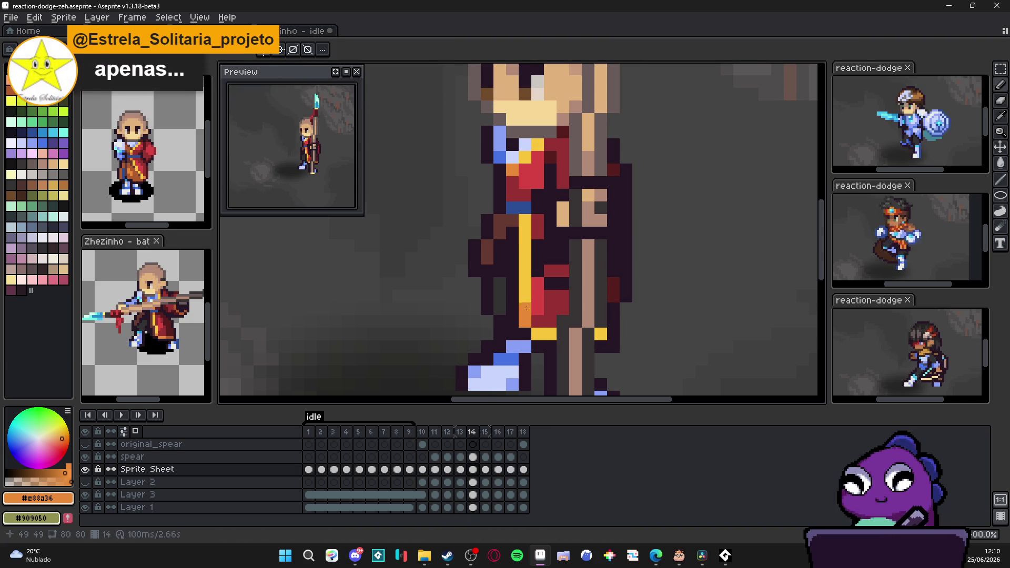
# On frame 13, turn three yellow cape-edge pixels orange and save.
pyautogui.click(524, 230)
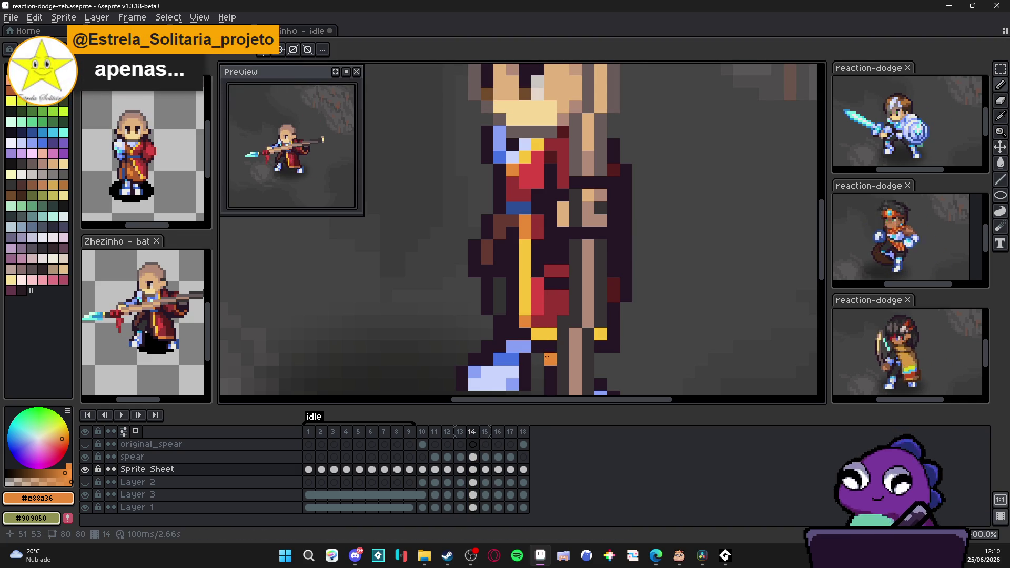
pyautogui.click(460, 431)
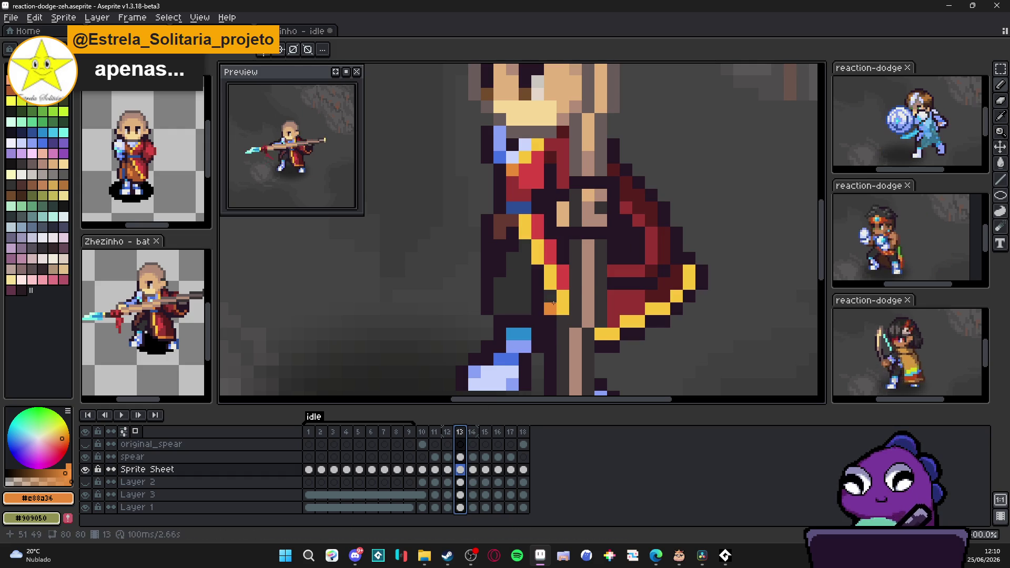
pyautogui.click(613, 334)
pyautogui.click(625, 321)
pyautogui.click(637, 322)
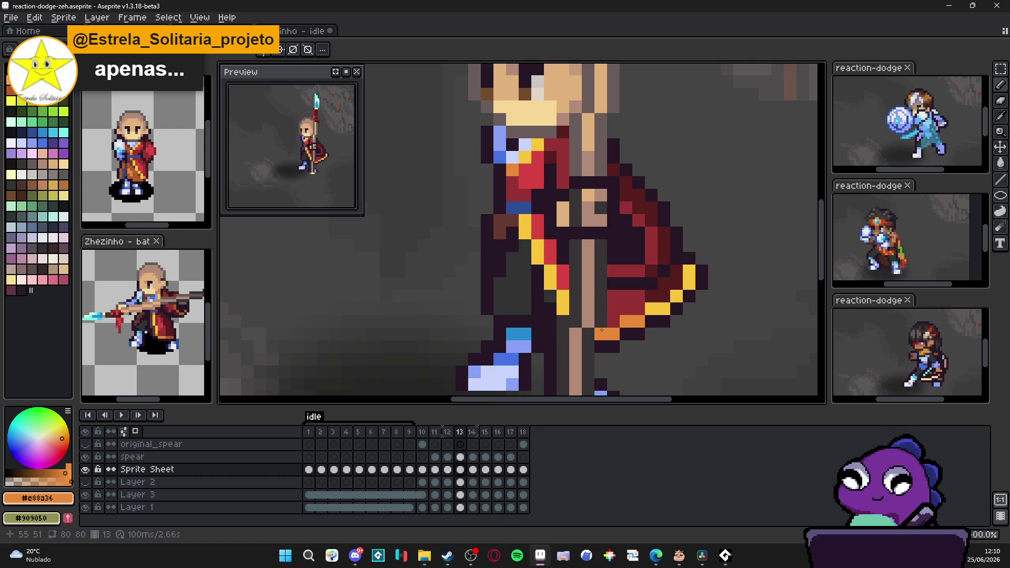
pyautogui.keyDown('alt'); pyautogui.click(549, 246); pyautogui.keyUp('alt')
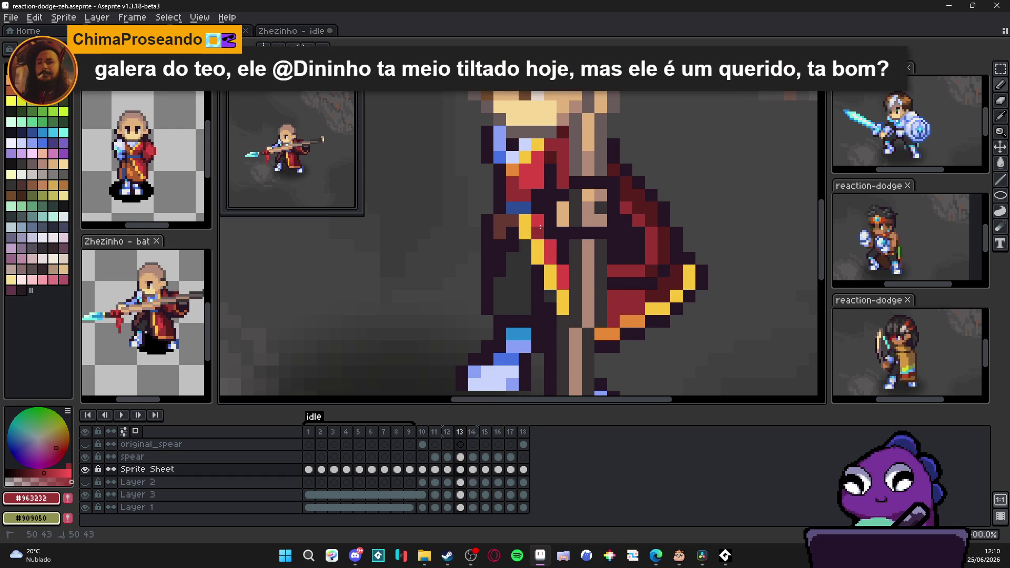
pyautogui.scroll(1, 542, 229)
pyautogui.hotkey('ctrl', 's')
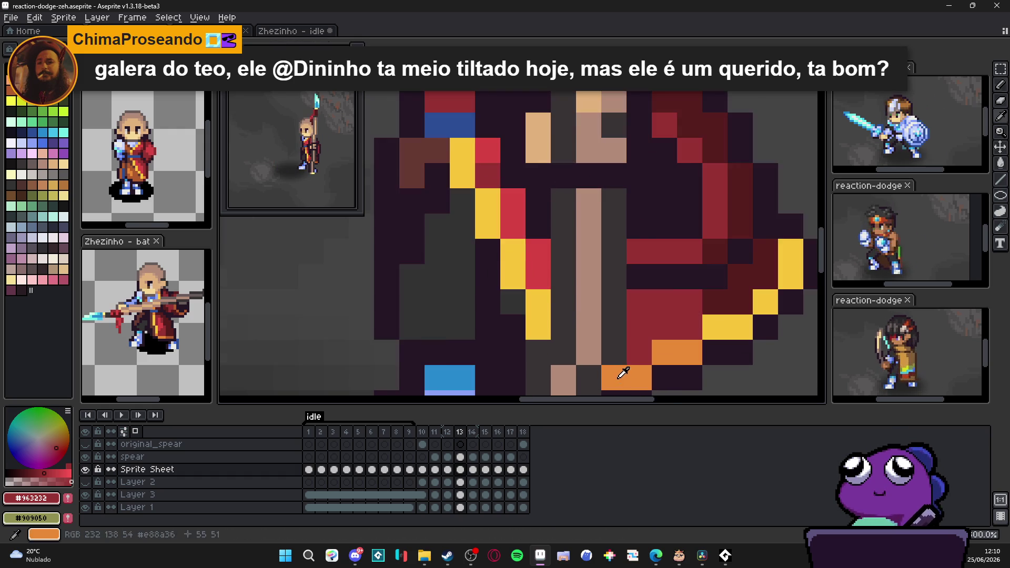
# Paint two more cape pixels orange, then sample the dark red, orange and dark purple outline colours.
pyautogui.keyDown('alt'); pyautogui.click(620, 367); pyautogui.keyUp('alt')
pyautogui.click(481, 189)
pyautogui.keyDown('alt'); pyautogui.click(494, 170); pyautogui.keyUp('alt')
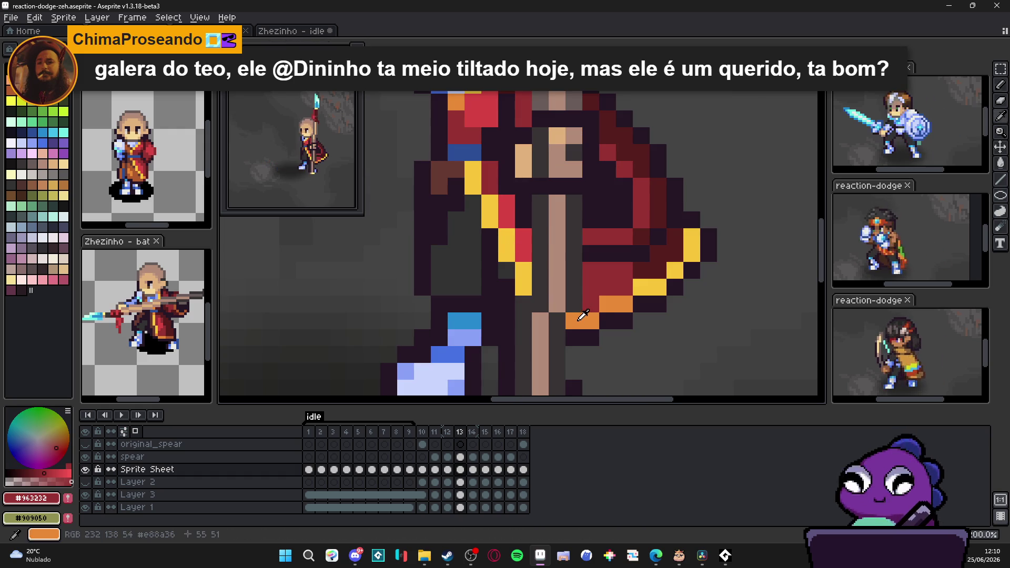
pyautogui.keyDown('alt'); pyautogui.click(582, 316); pyautogui.keyUp('alt')
pyautogui.scroll(-1, 481, 250)
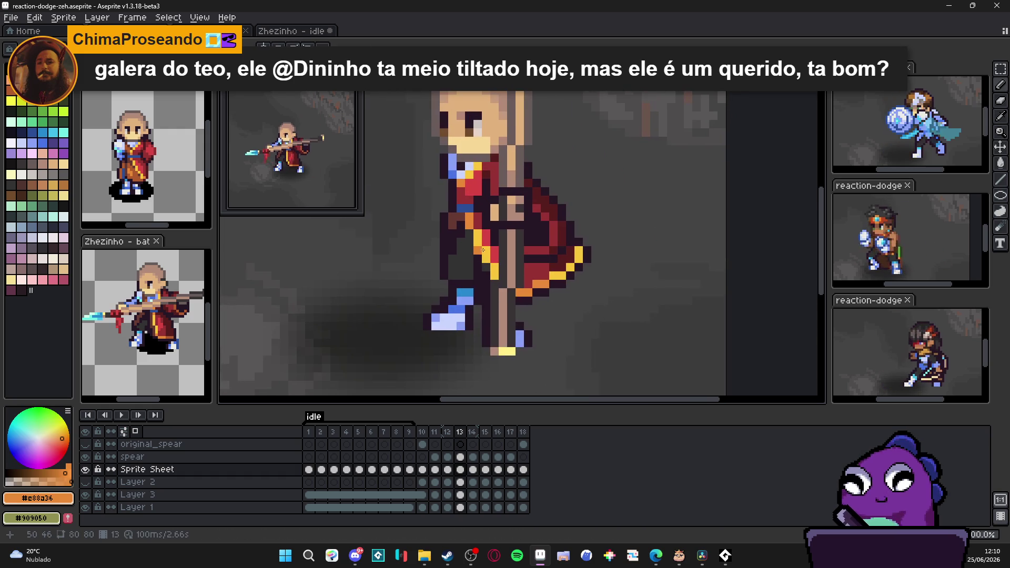
pyautogui.scroll(1, 481, 250)
pyautogui.keyDown('alt'); pyautogui.click(475, 255); pyautogui.keyUp('alt')
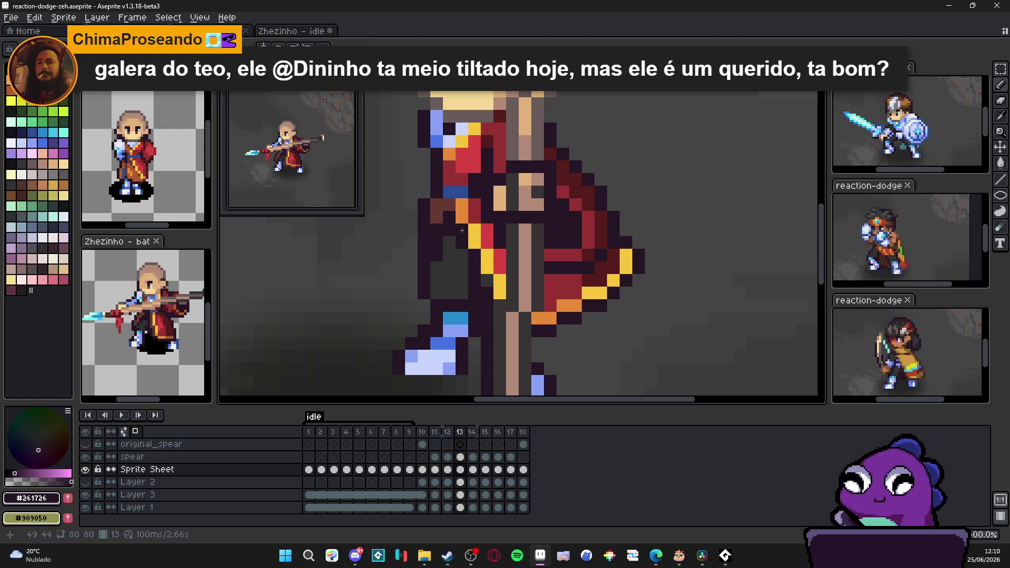
pyautogui.scroll(-1, 462, 230)
pyautogui.scroll(1, 485, 394)
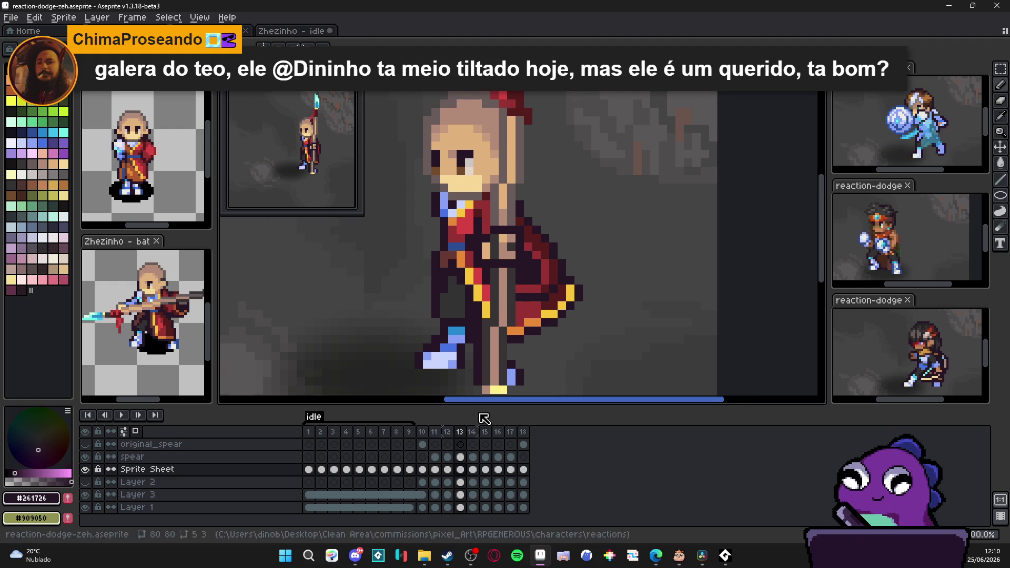
# Compare frames 12, 13 and 16, then darken a yellow cape pixel on frame 13 to orange.
pyautogui.press(',')
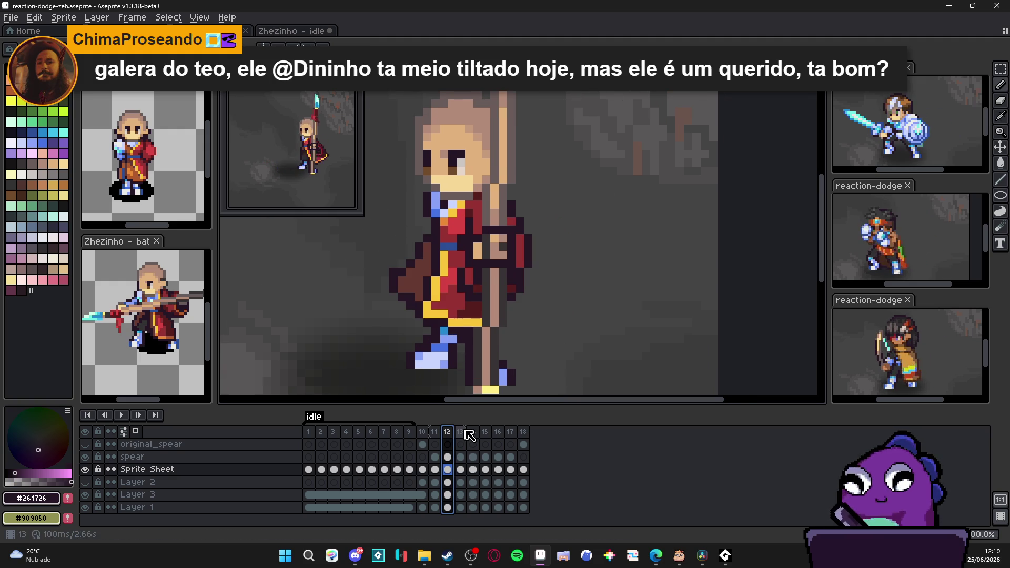
pyautogui.click(460, 431)
pyautogui.click(448, 432)
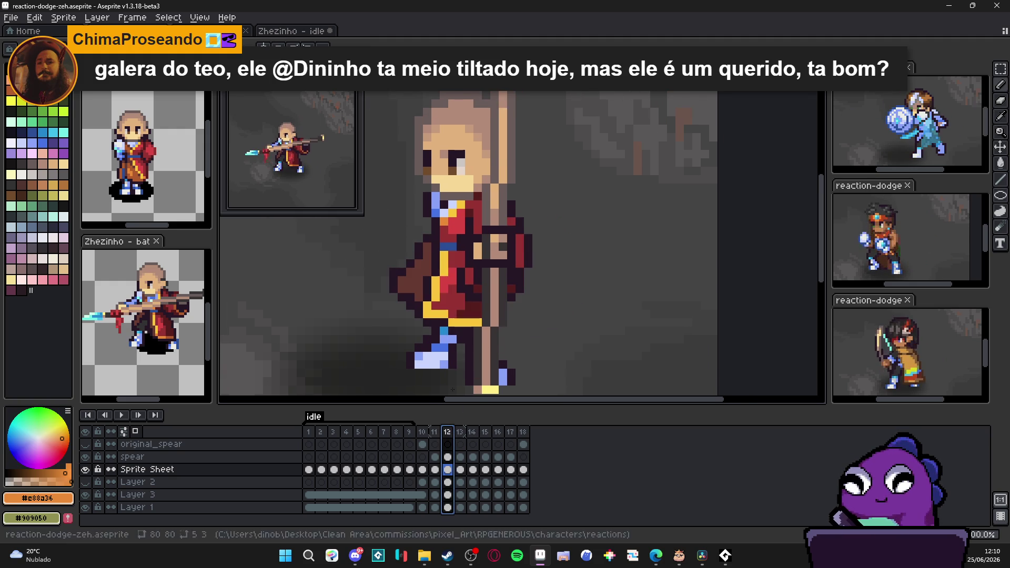
pyautogui.click(452, 322)
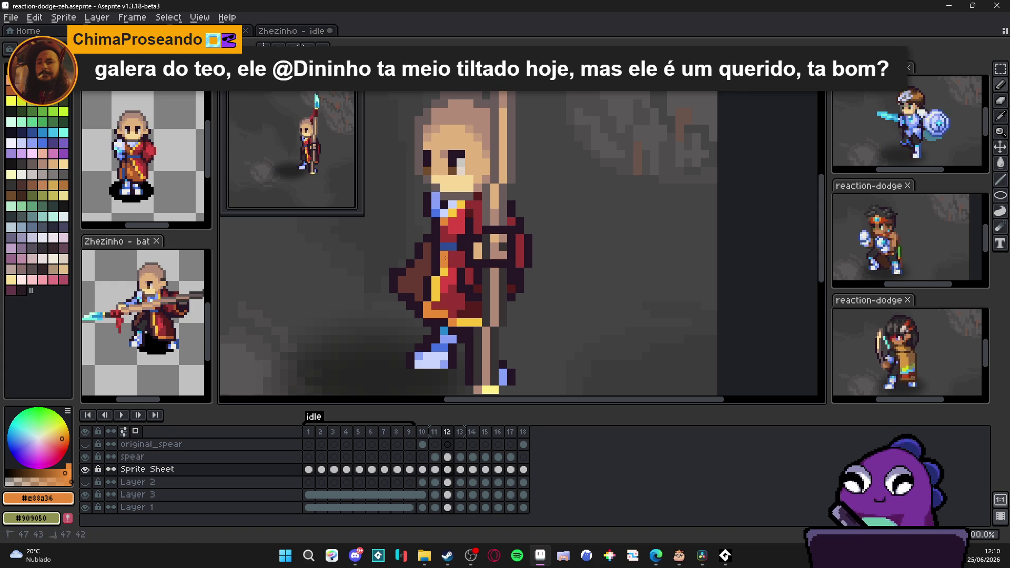
pyautogui.click(498, 432)
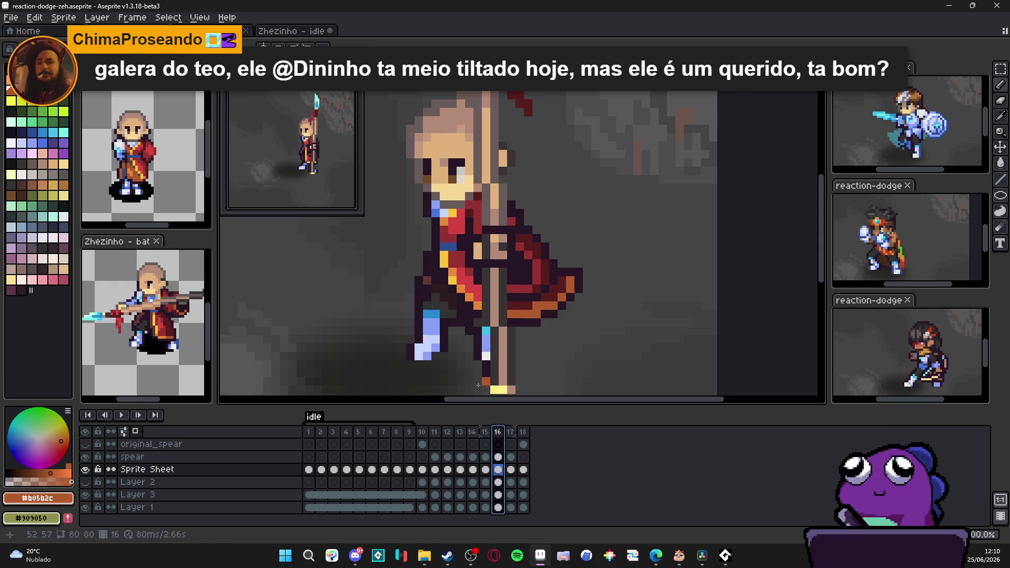
pyautogui.click(460, 432)
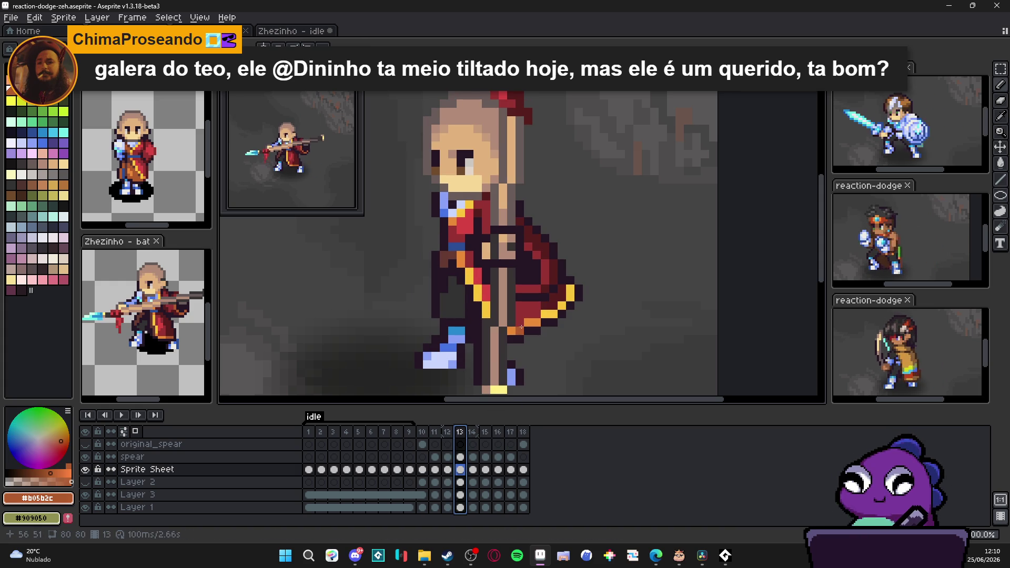
pyautogui.click(552, 314)
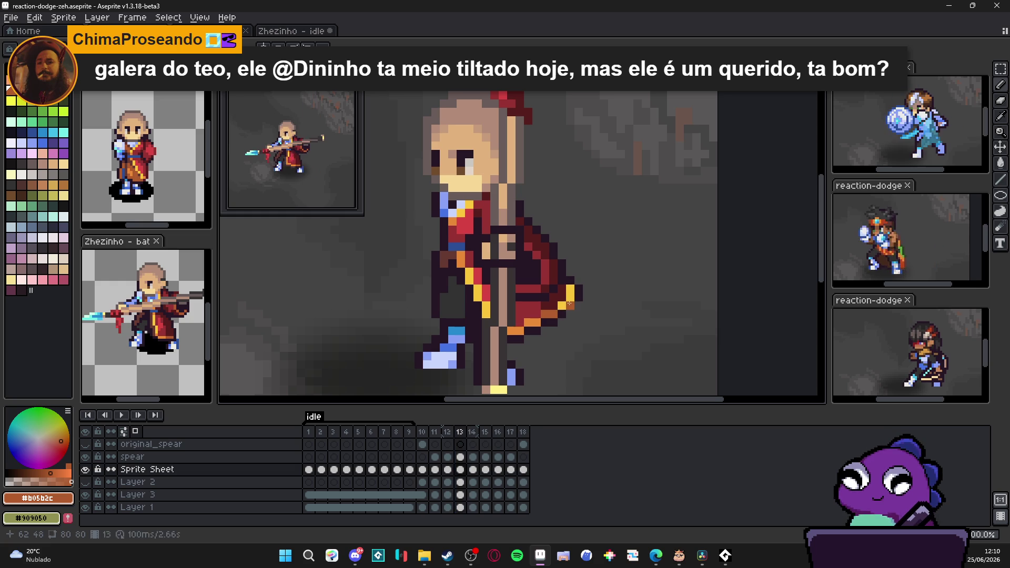
# Compare frames 11–14, then darken a yellow pixel on frame 14 to orange-brown.
pyautogui.scroll(-1, 562, 303)
pyautogui.moveTo(562, 303); pyautogui.dragTo(533, 340)
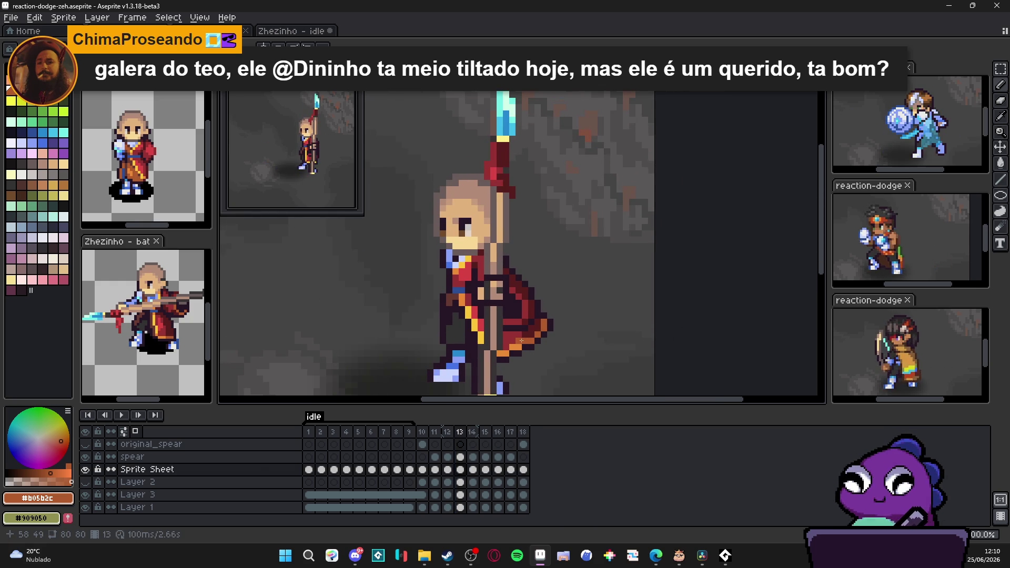
pyautogui.moveTo(463, 352); pyautogui.dragTo(483, 334)
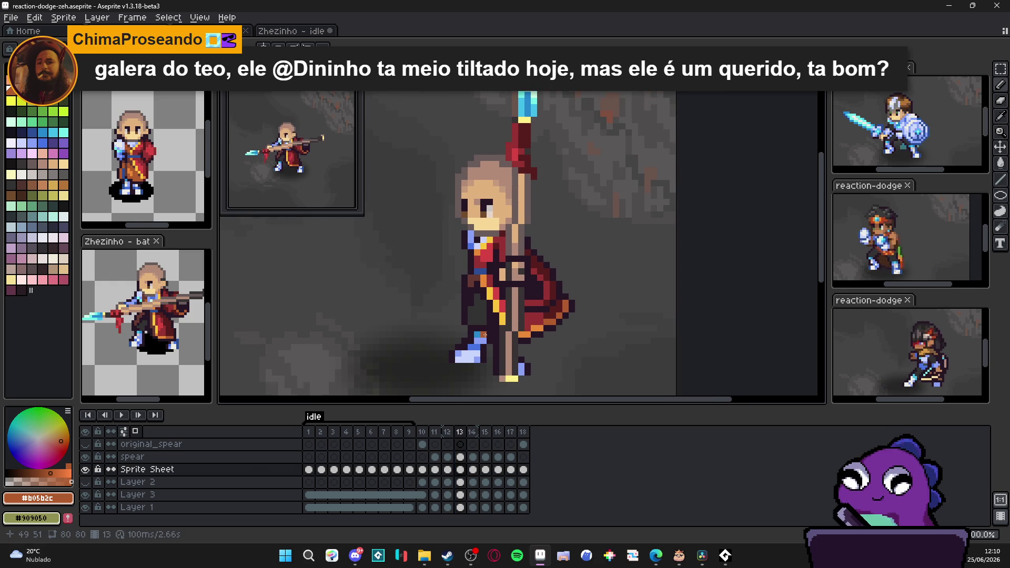
pyautogui.press('Left')
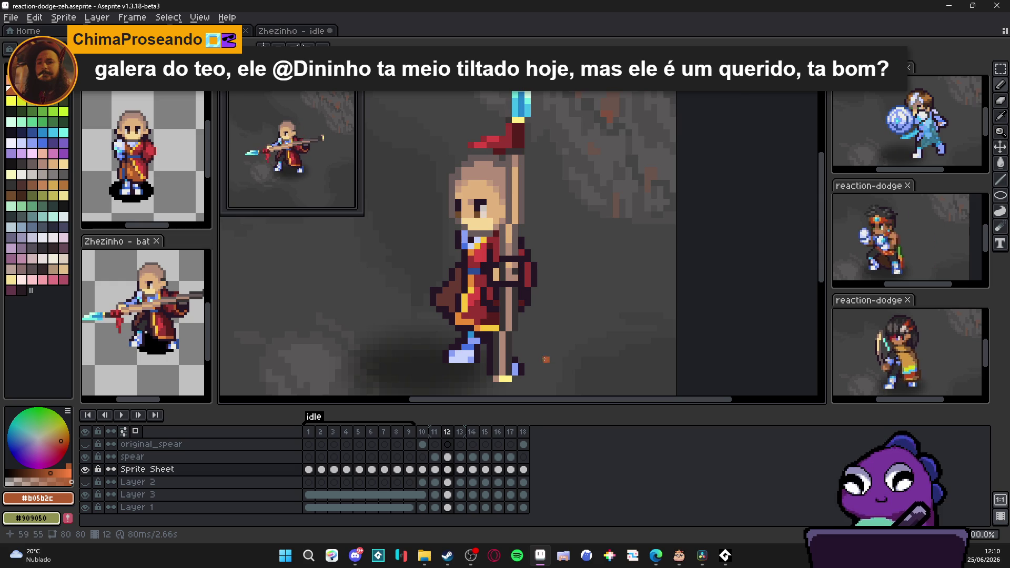
pyautogui.scroll(2, 484, 339)
pyautogui.press('Left')
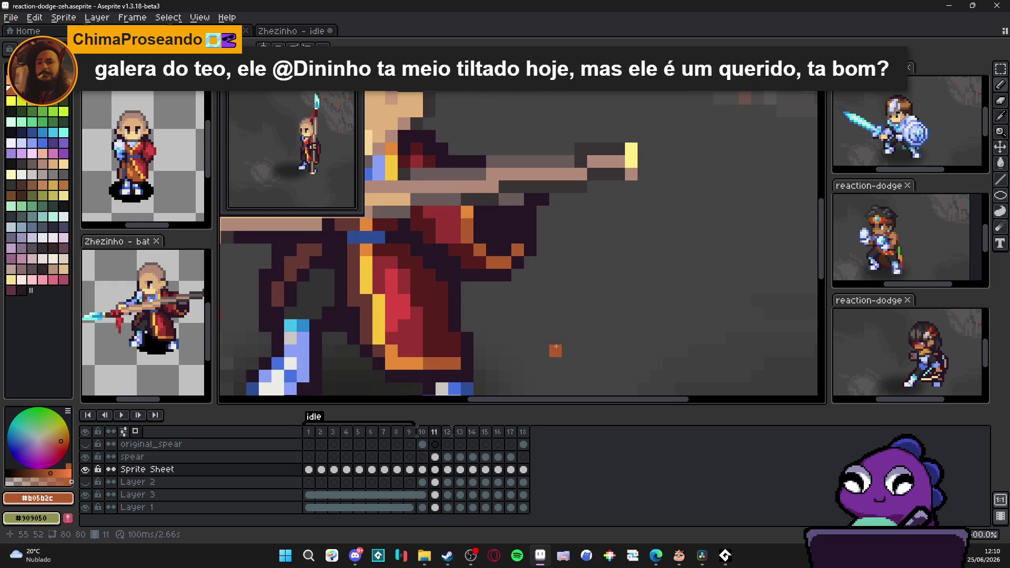
pyautogui.press('Right')
pyautogui.press('Right')
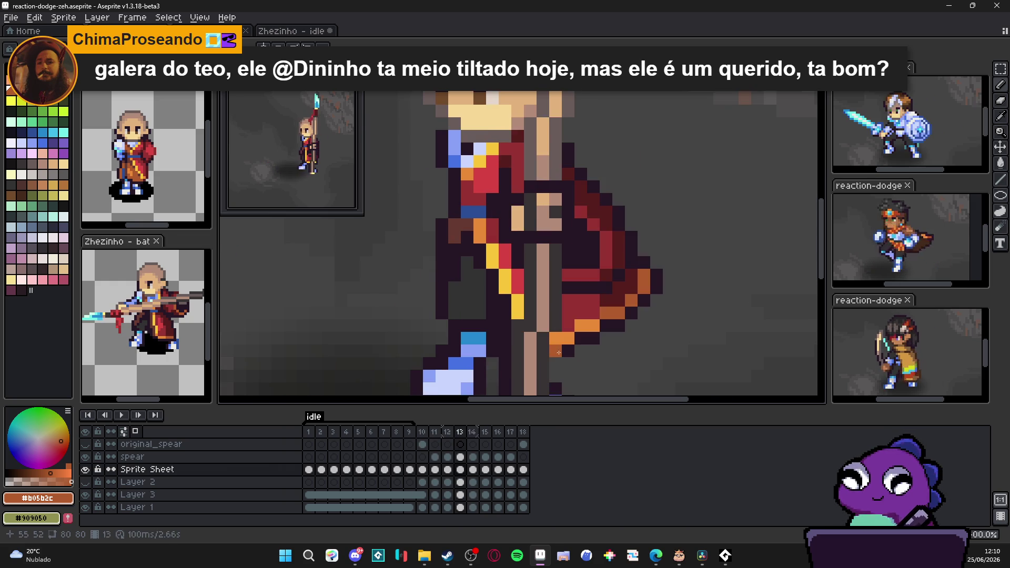
pyautogui.press('Right')
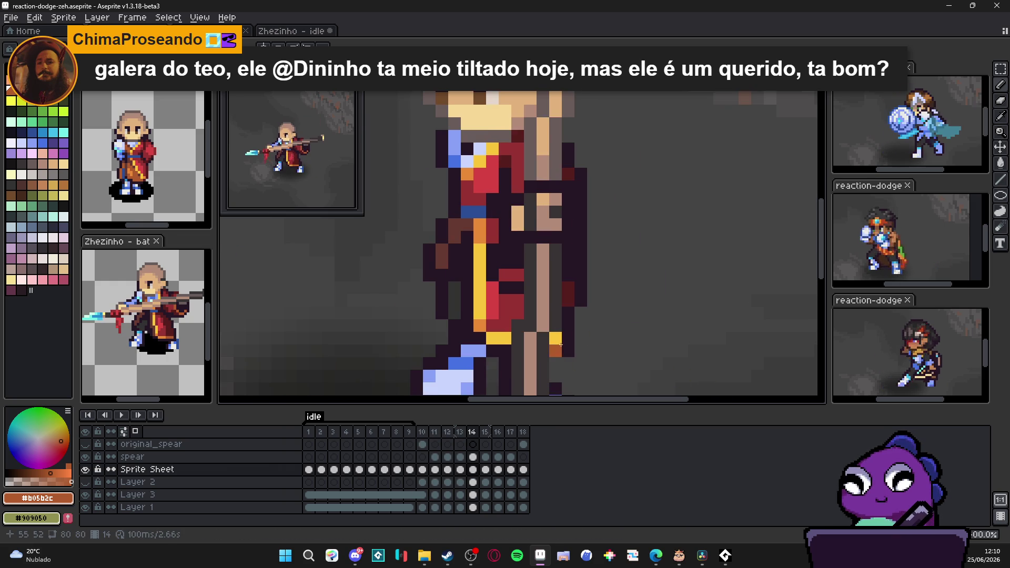
pyautogui.click(504, 339)
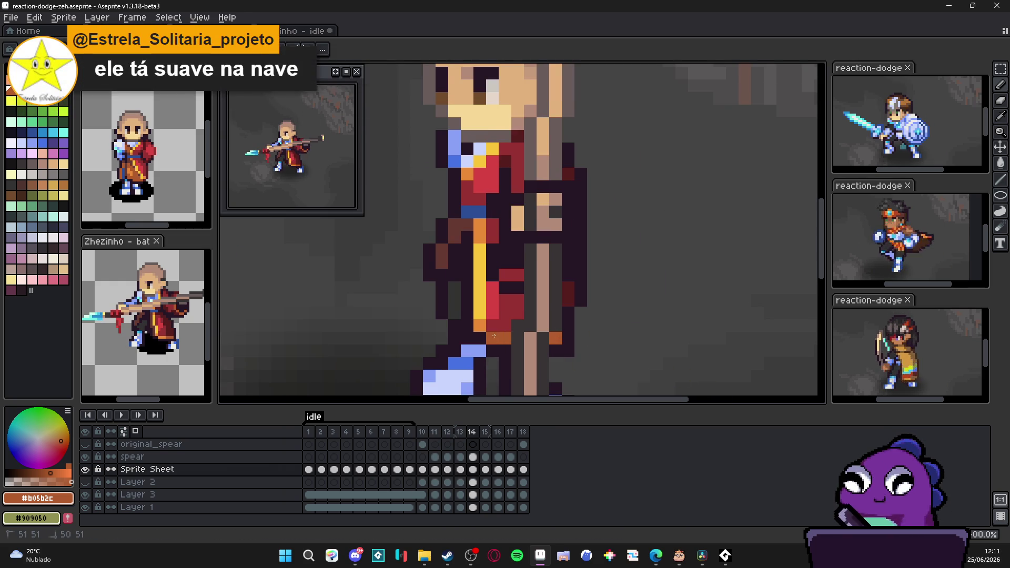
# On frame 16, sample the robe's yellow trim and recolour a robe pixel with it.
pyautogui.press('Right')
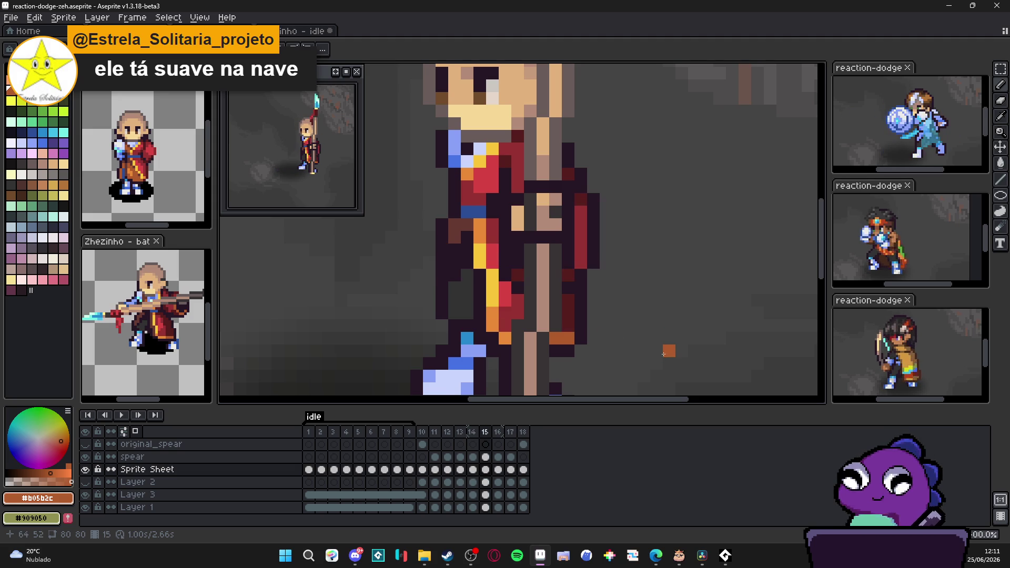
pyautogui.press('Right')
pyautogui.scroll(-1, 681, 319)
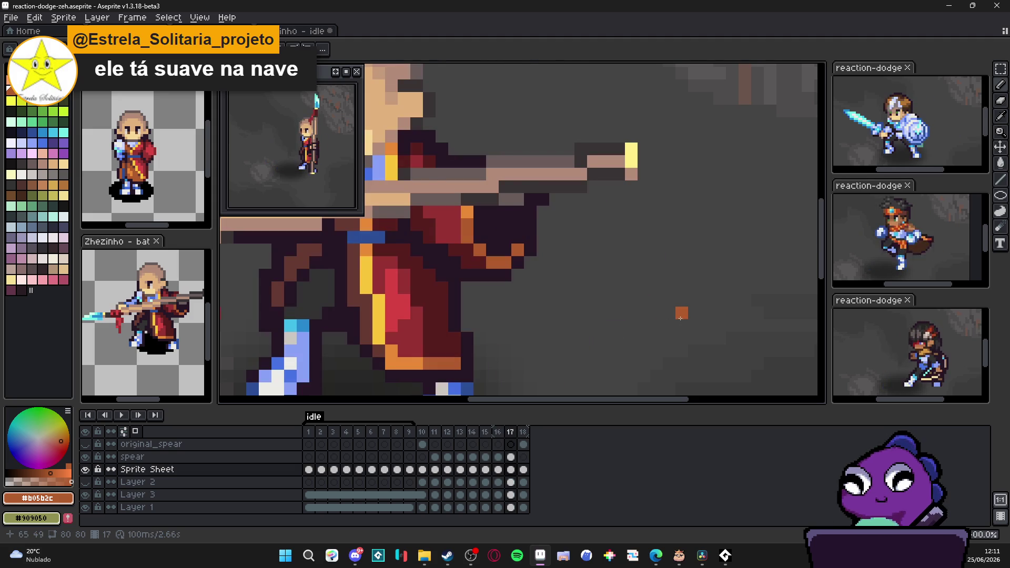
pyautogui.scroll(-1, 682, 319)
pyautogui.scroll(-1, 617, 349)
pyautogui.scroll(3, 579, 310)
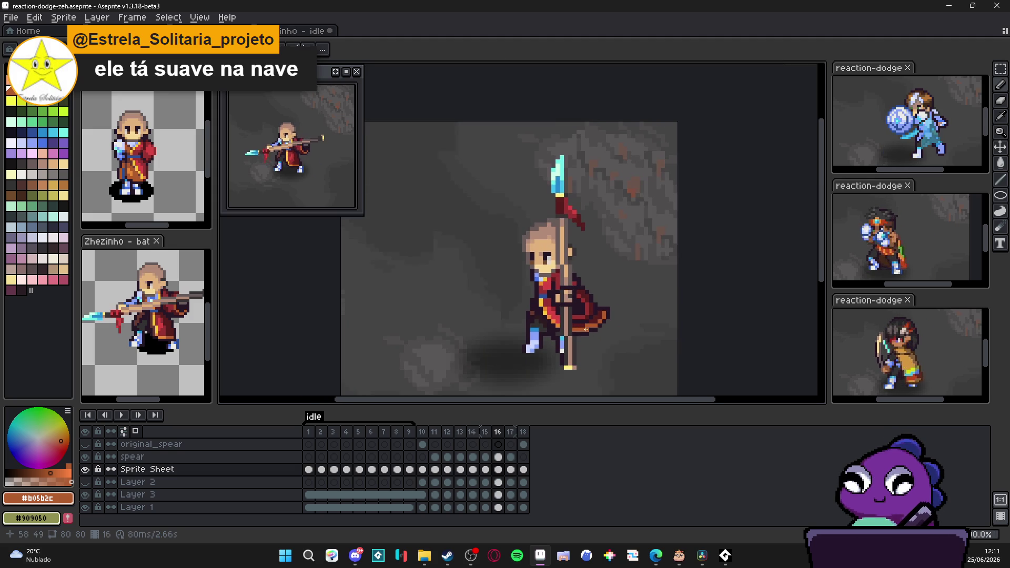
pyautogui.keyDown('alt'); pyautogui.click(515, 289); pyautogui.keyUp('alt')
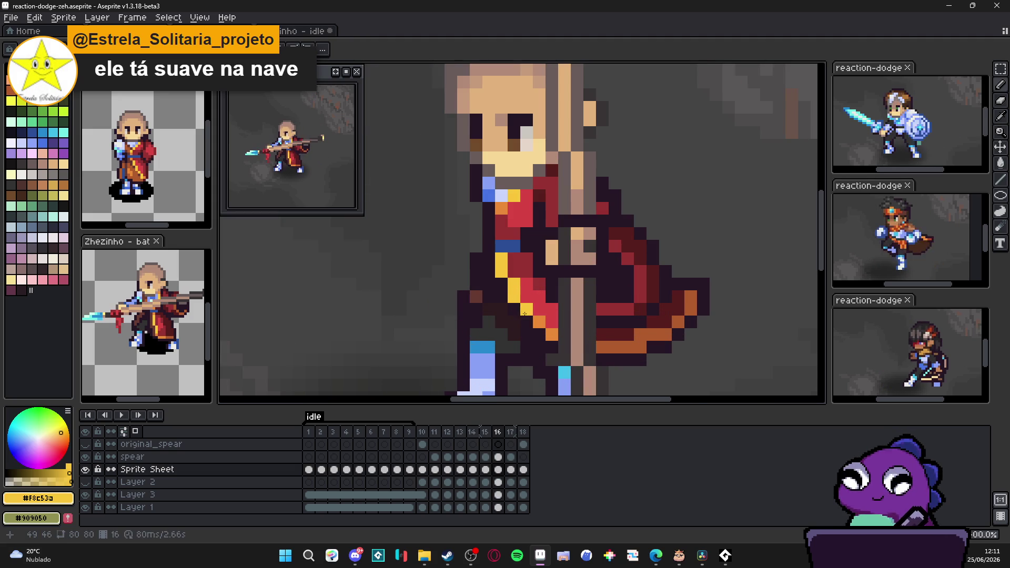
pyautogui.click(524, 312)
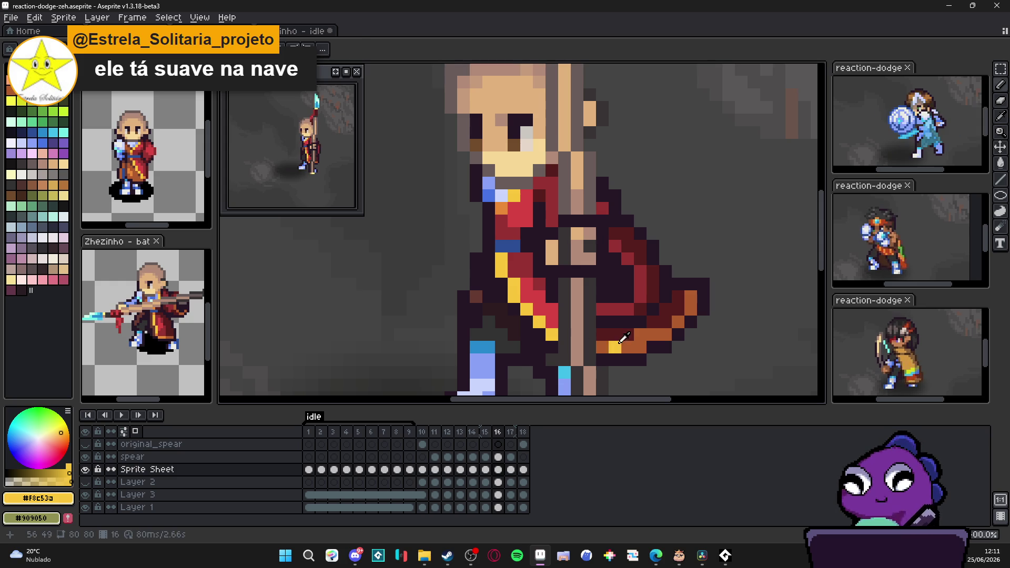
# Sample the orange #e88a36 on frame 15, then step through frames 16–18.
pyautogui.click(484, 431)
pyautogui.keyDown('alt'); pyautogui.click(529, 259); pyautogui.keyUp('alt')
pyautogui.press('.')
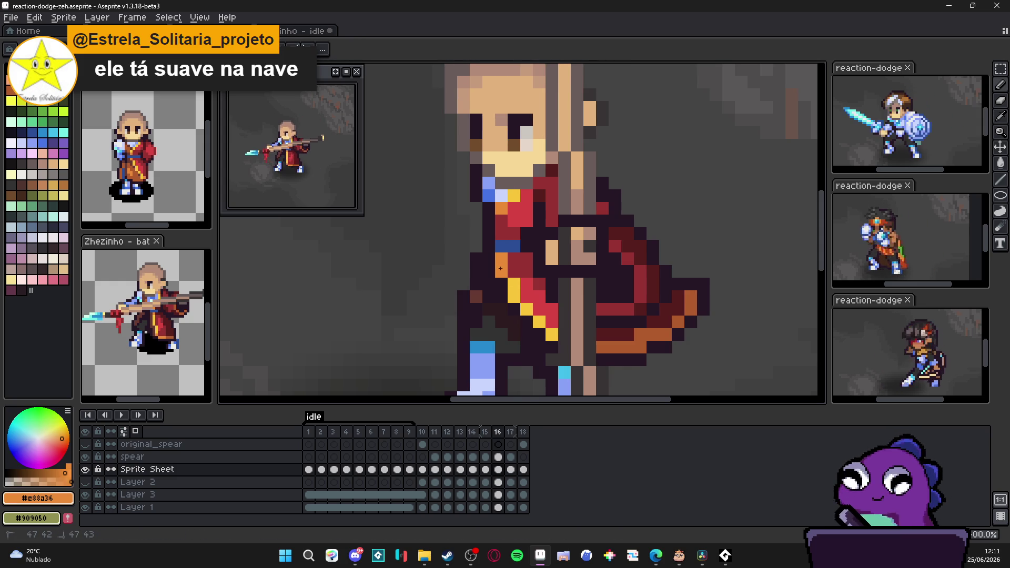
pyautogui.scroll(-1, 570, 372)
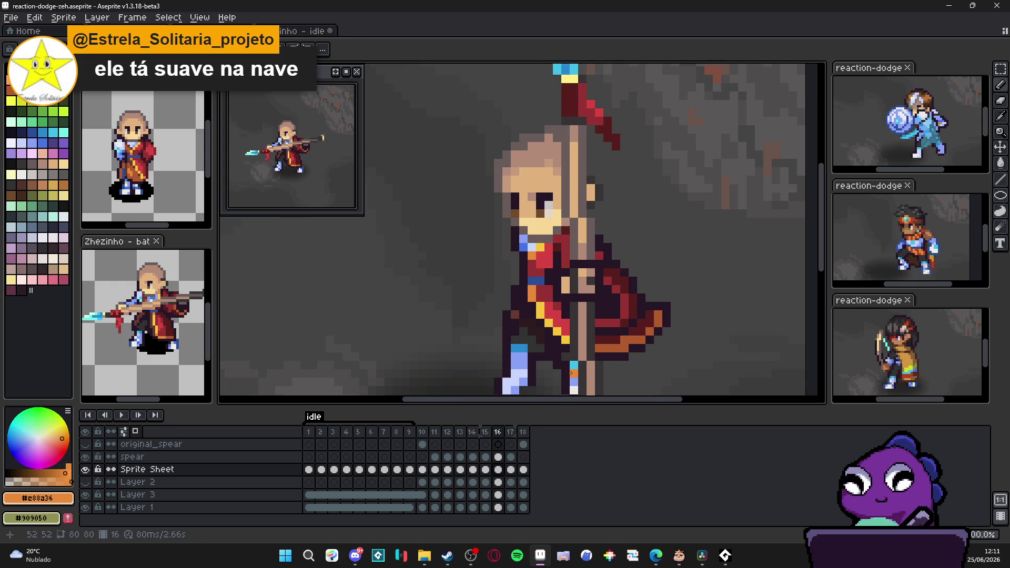
pyautogui.click(510, 431)
pyautogui.click(523, 431)
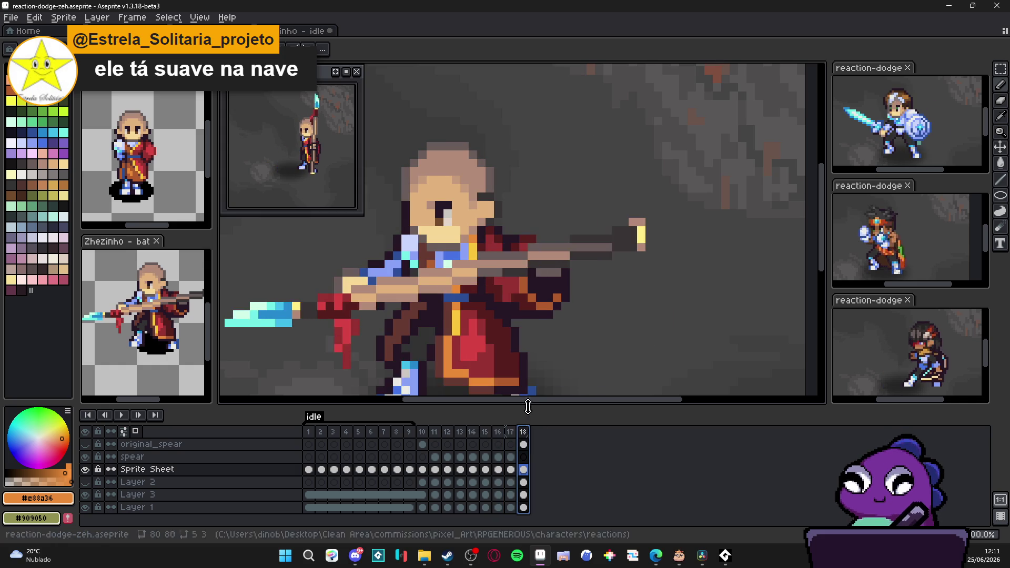
# Zoom out and review frames 17 and 18, ending on frame 16's upright spear pose.
pyautogui.press('-')
pyautogui.click(510, 431)
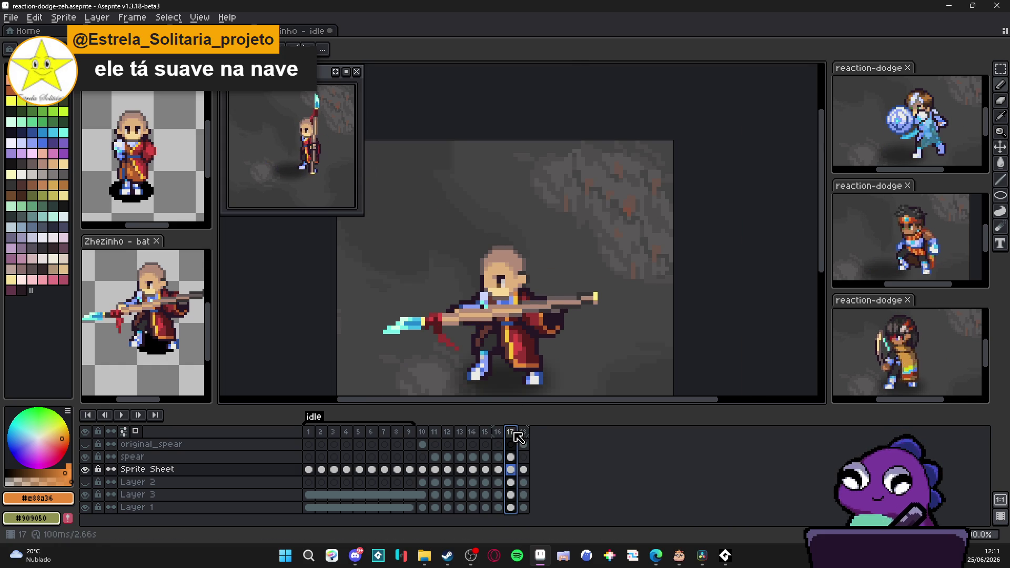
pyautogui.click(523, 431)
pyautogui.click(511, 432)
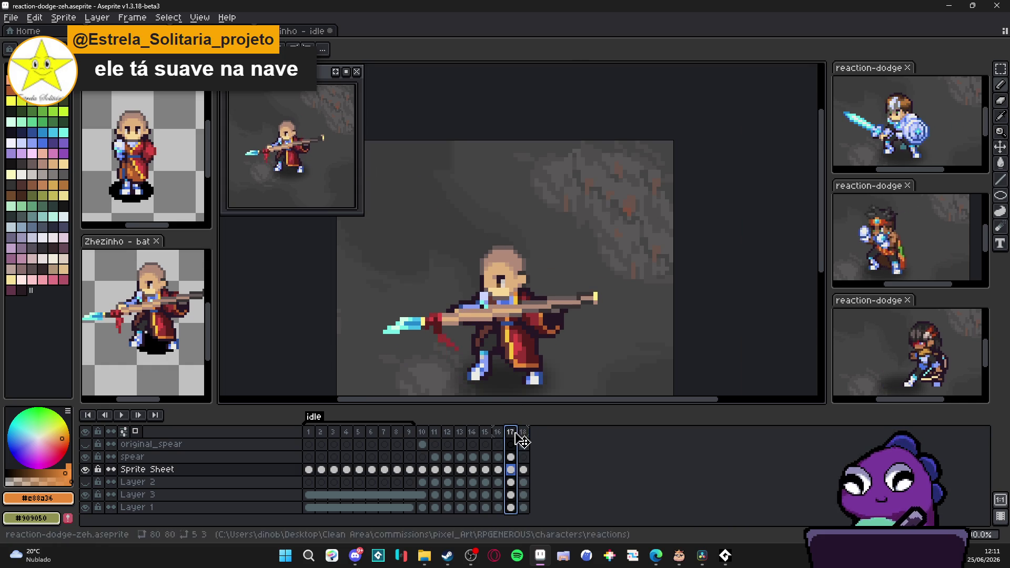
pyautogui.click(495, 432)
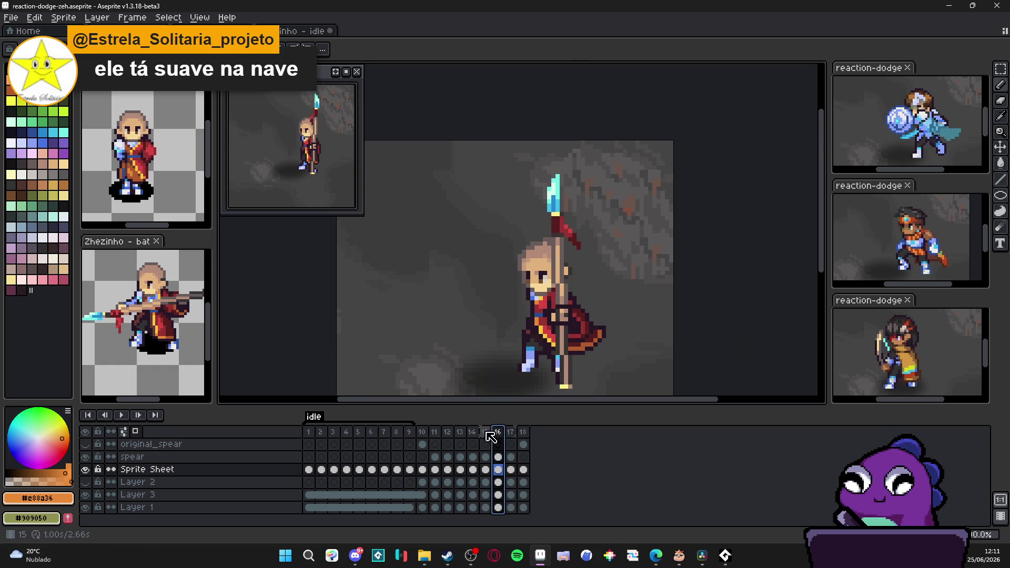
# From frame 10, sample the dark red #673931 and step through frames 11–13.
pyautogui.click(425, 433)
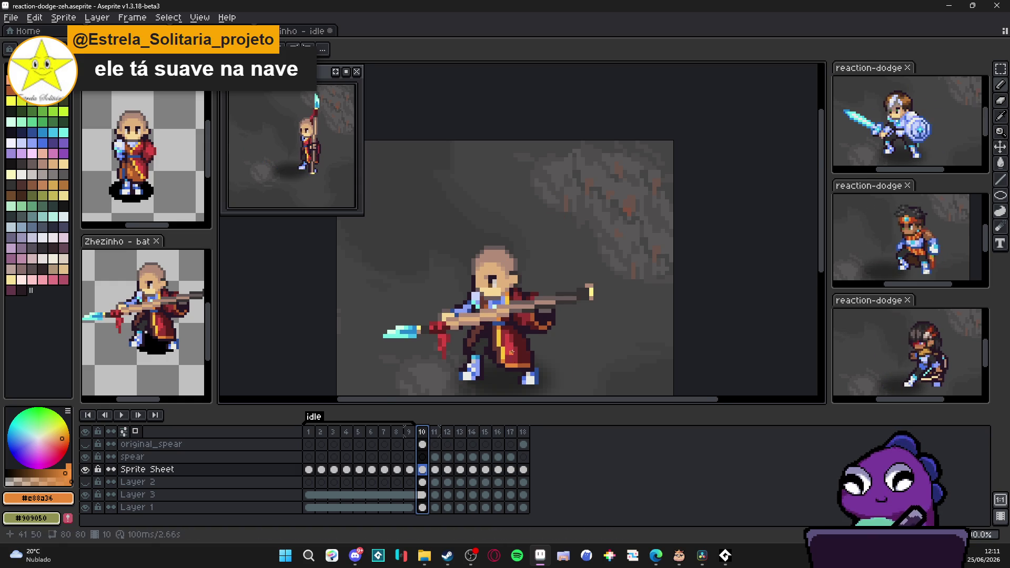
pyautogui.scroll(1, 500, 355)
pyautogui.keyDown('alt'); pyautogui.click(497, 357); pyautogui.keyUp('alt')
pyautogui.click(436, 432)
pyautogui.press('Right')
pyautogui.scroll(1, 552, 370)
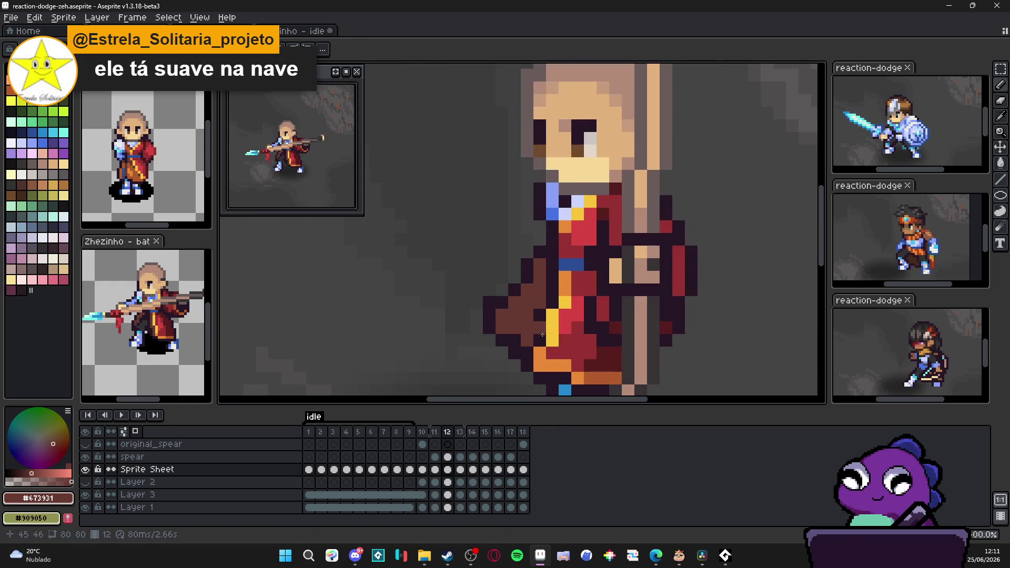
pyautogui.press('Right')
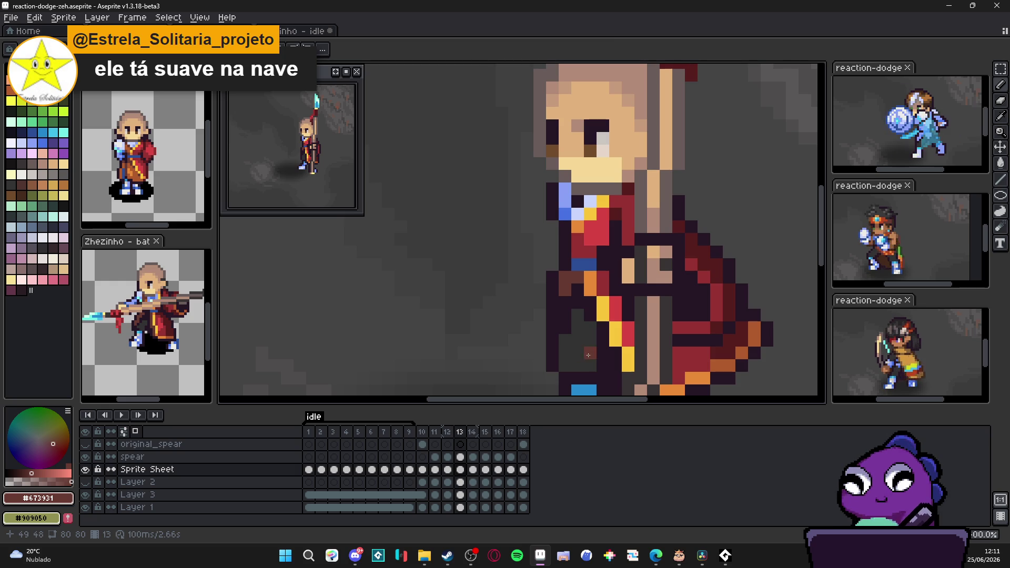
pyautogui.press('Right')
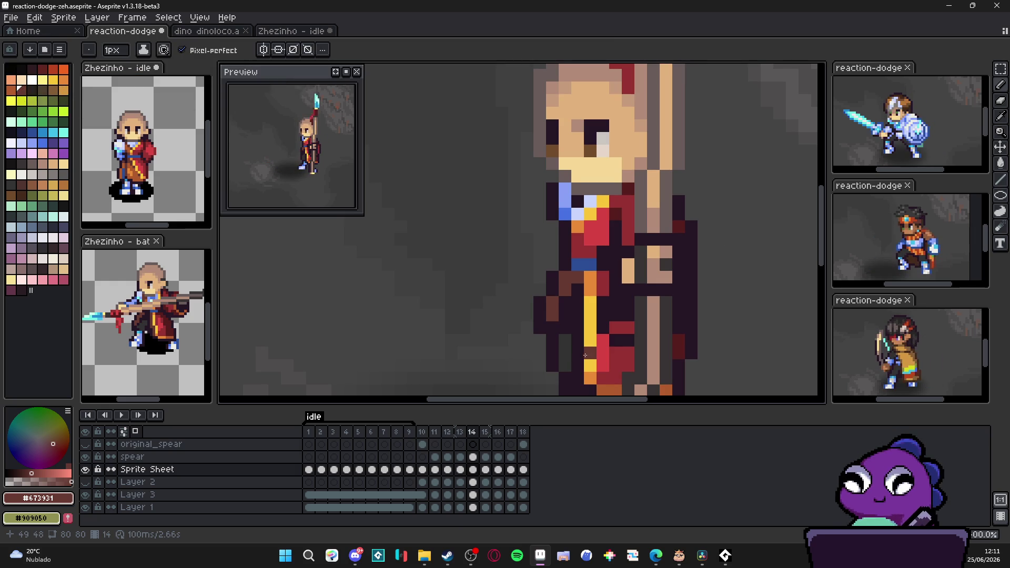
# Recentre the sprite on frame 14 and save reaction-dodge-zeh.aseprite.
pyautogui.scroll(-4, 539, 324)
pyautogui.moveTo(538, 323); pyautogui.dragTo(536, 307)
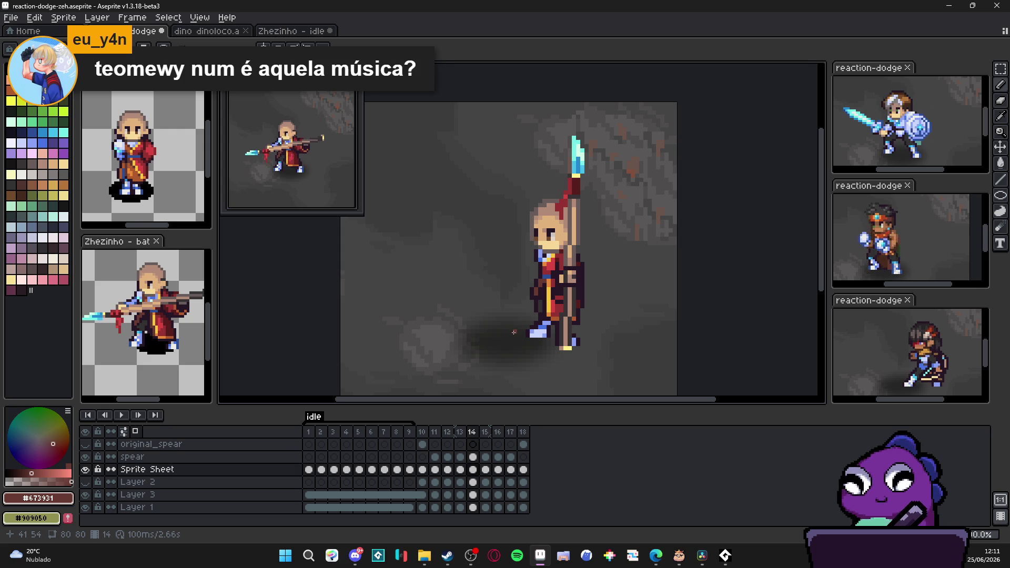
pyautogui.moveTo(529, 325); pyautogui.dragTo(539, 326)
pyautogui.hotkey('ctrl', 's')
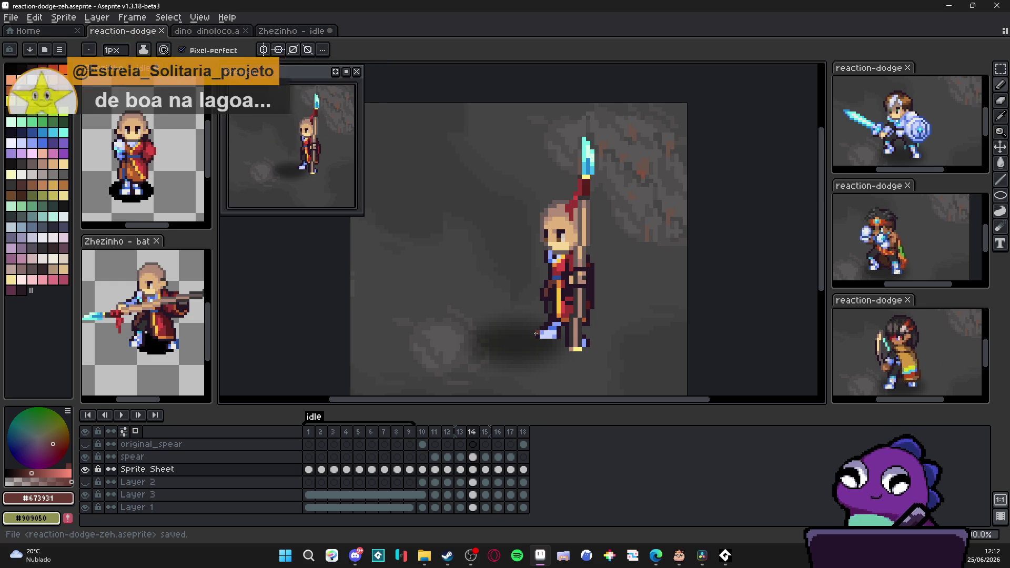
pyautogui.moveTo(617, 276); pyautogui.dragTo(596, 256)
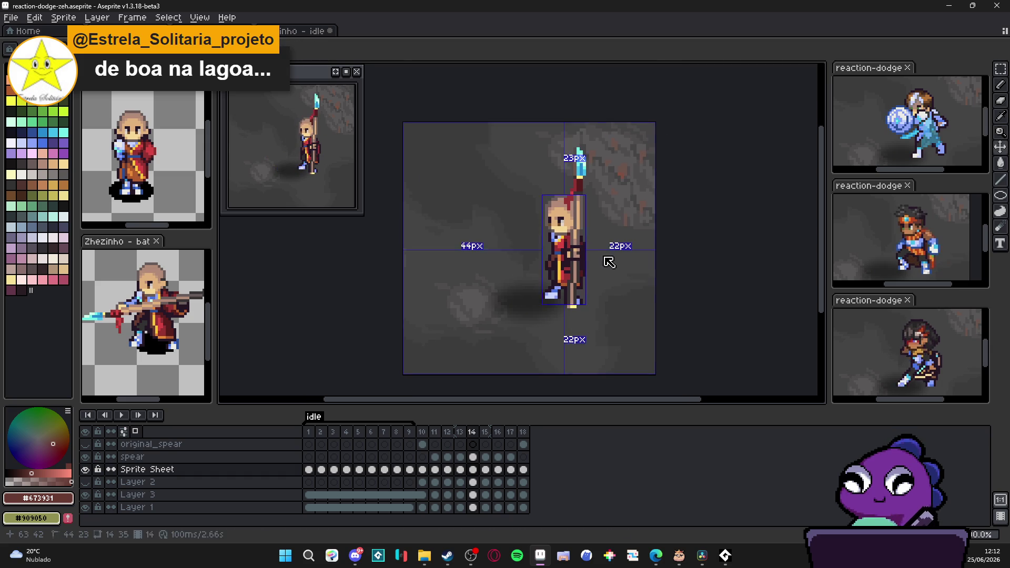
# Return to frame 10 and save the sprite.
pyautogui.click(422, 469)
pyautogui.scroll(-1, 538, 321)
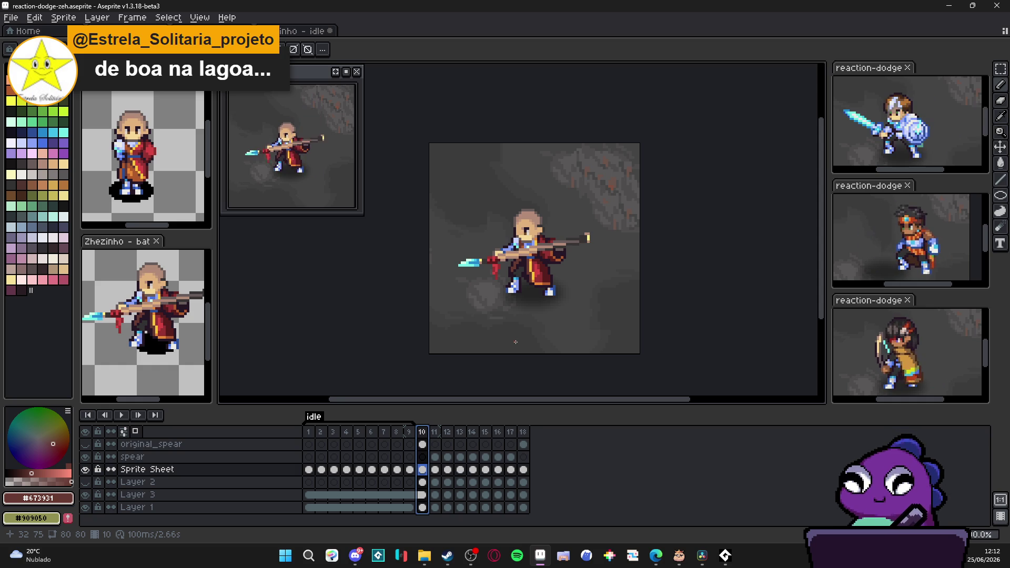
pyautogui.scroll(-1, 517, 321)
pyautogui.hotkey('ctrl', 's')
# Export the animation as reaction-dodge-zeh.gif at a larger scale.
pyautogui.hotkey('ctrl', 'alt', 'shift', 's')
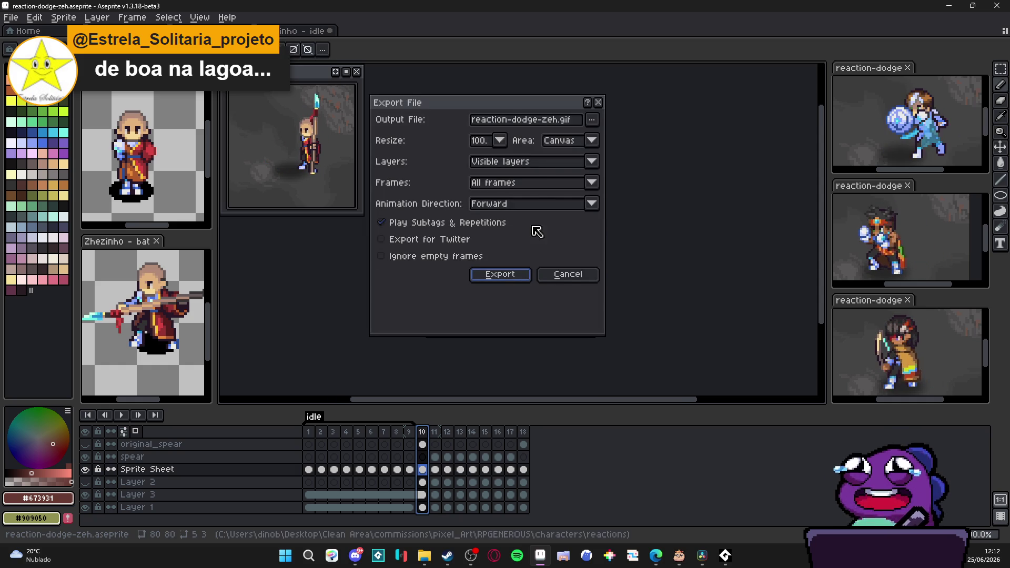
pyautogui.click(499, 141)
pyautogui.click(490, 194)
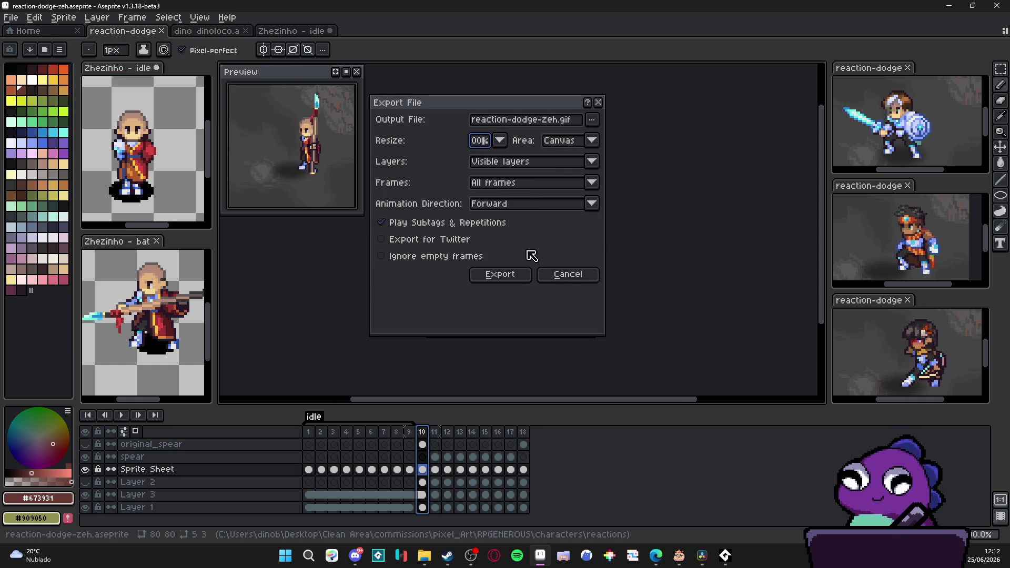
pyautogui.click(519, 275)
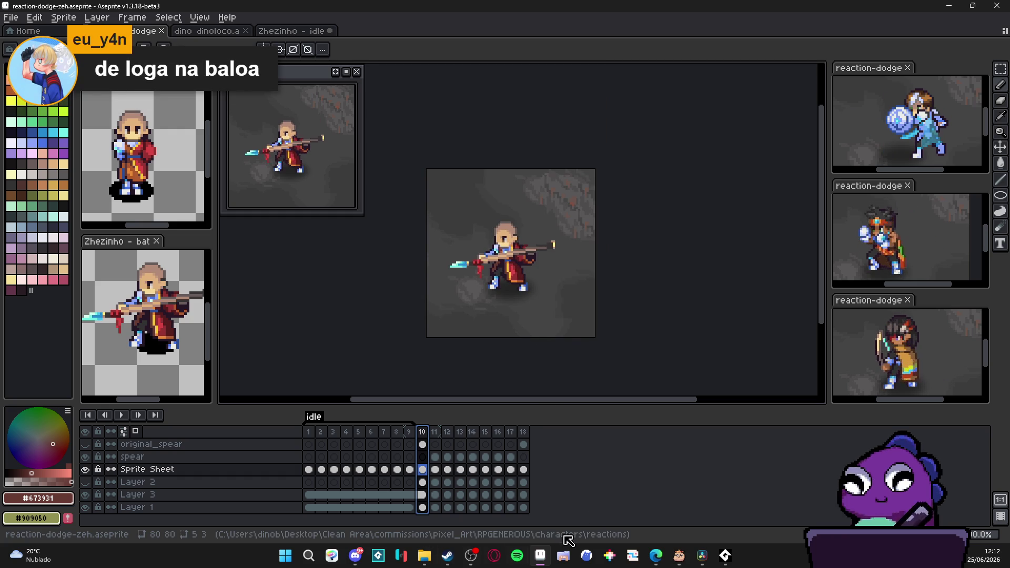
pyautogui.click(424, 556)
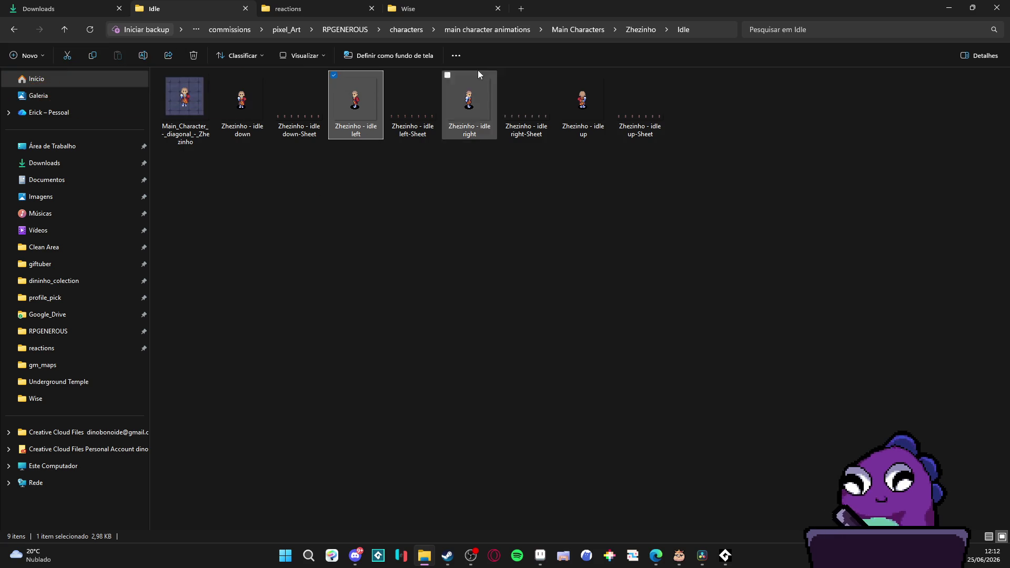
# Switch to the reactions folder and open the exported reaction-dodge-zeh.gif.
pyautogui.click(353, 8)
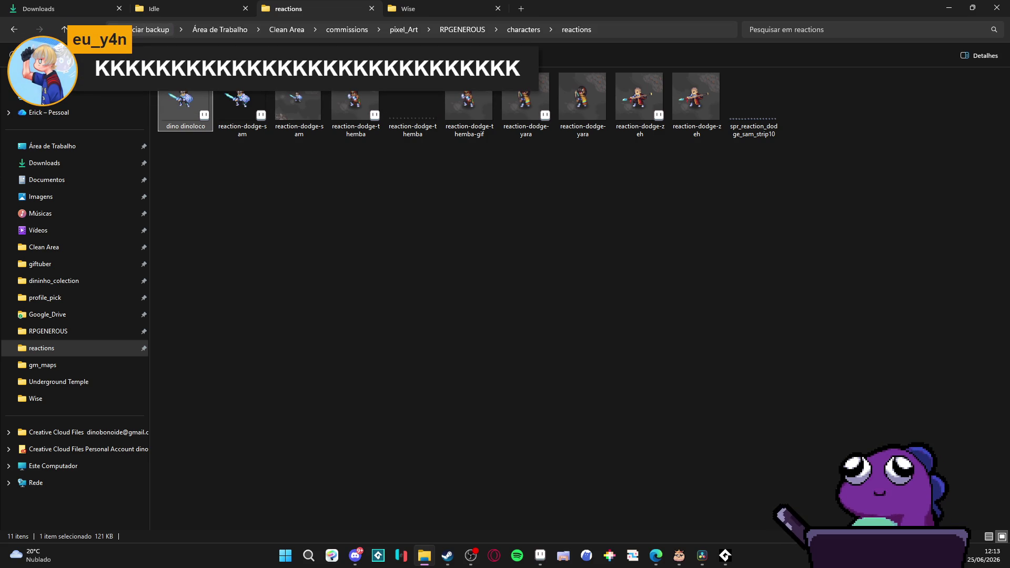
pyautogui.hotkey('alt', 'Tab')
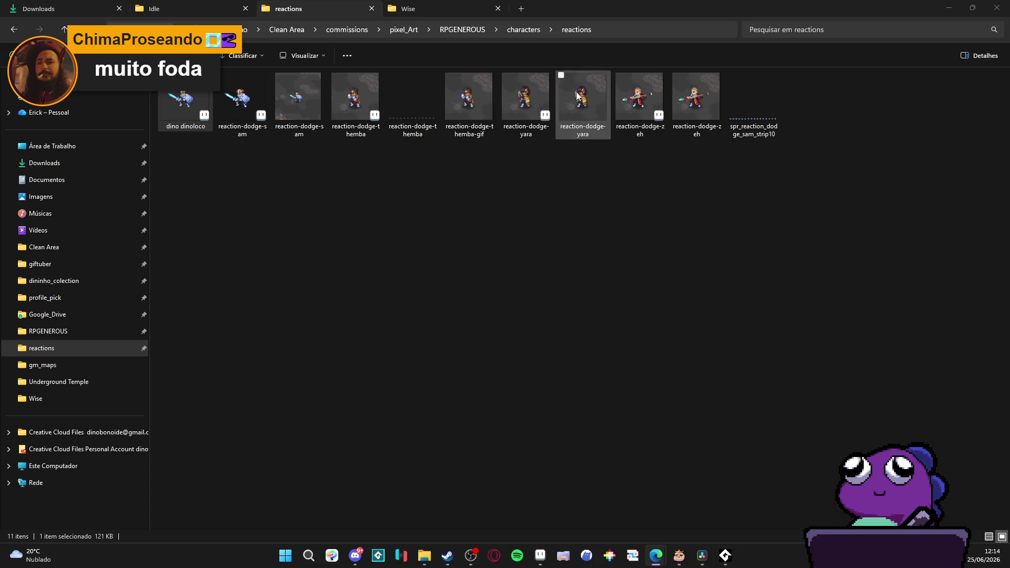
pyautogui.click(698, 114)
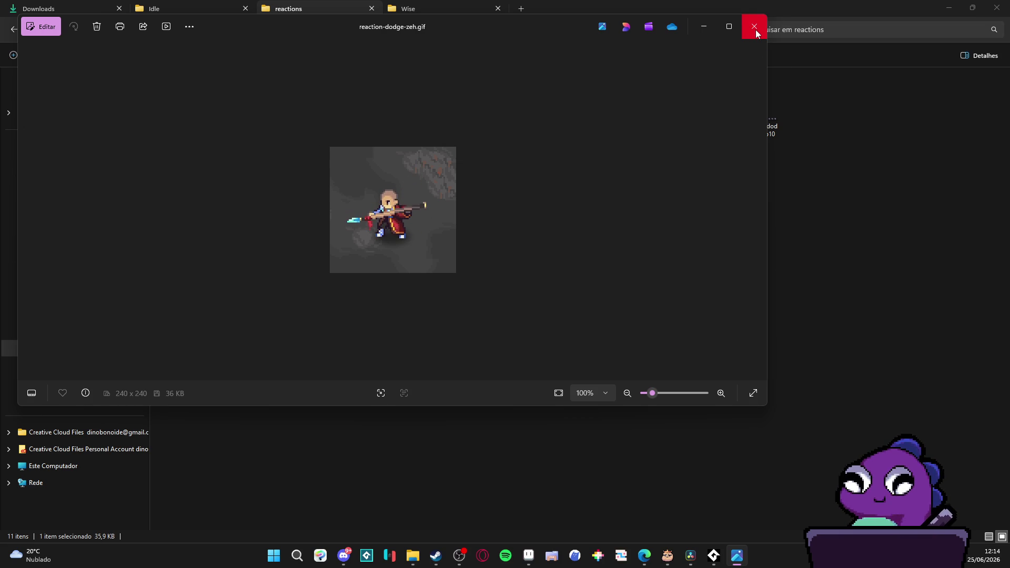
pyautogui.click(754, 27)
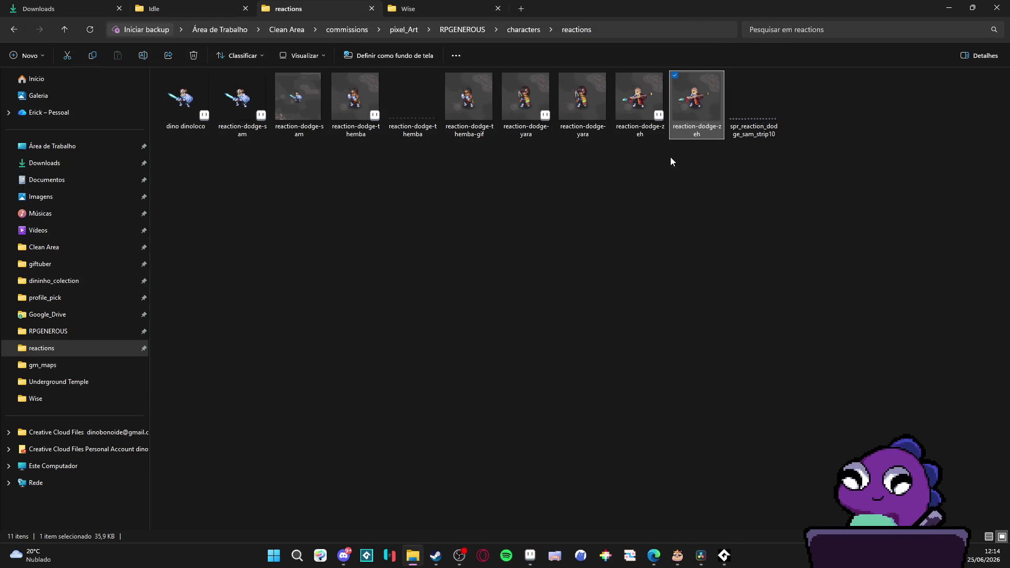
pyautogui.click(356, 555)
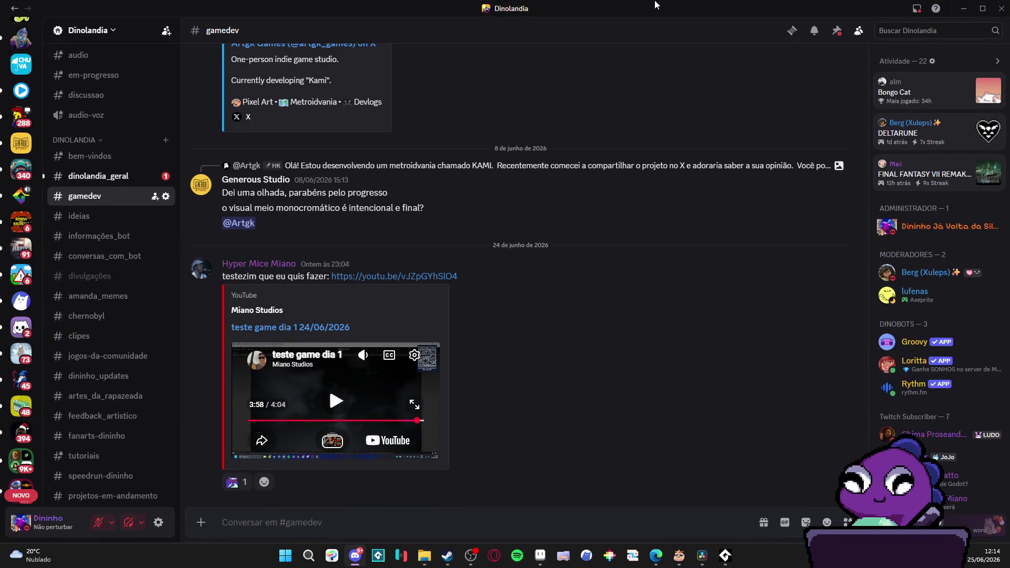
pyautogui.hotkey('alt', 'Tab')
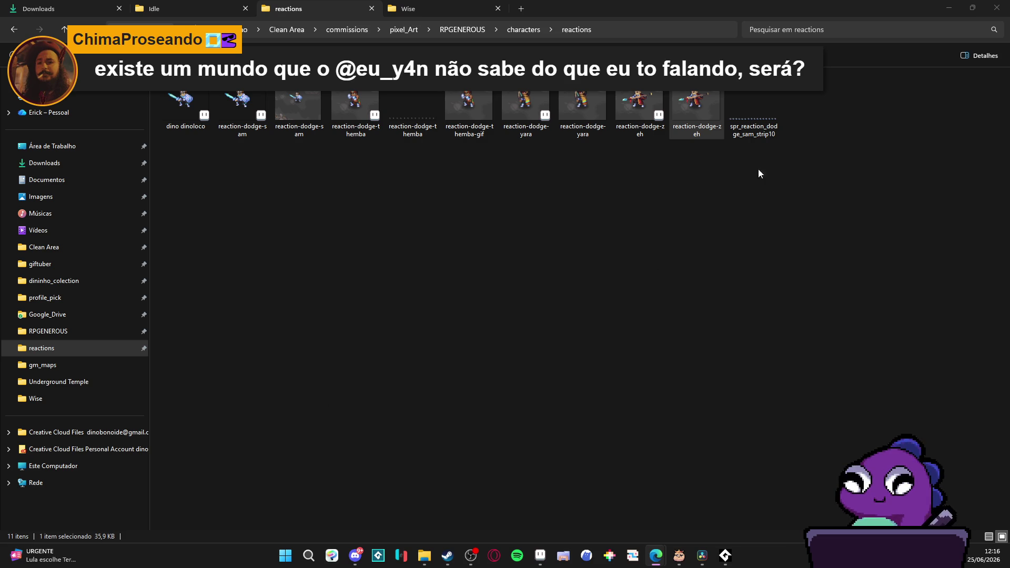
# Minimize the File Explorer window so Aseprite shows again.
pyautogui.click(943, 6)
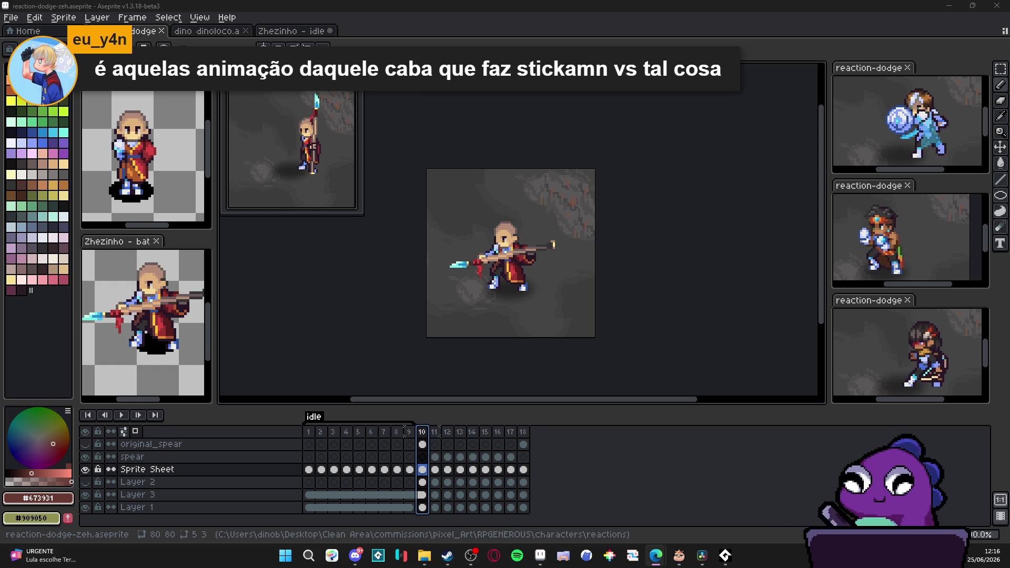
# Save the current sprite and switch to the reaction-dodge-themba sprite.
pyautogui.hotkey('ctrl', 's')
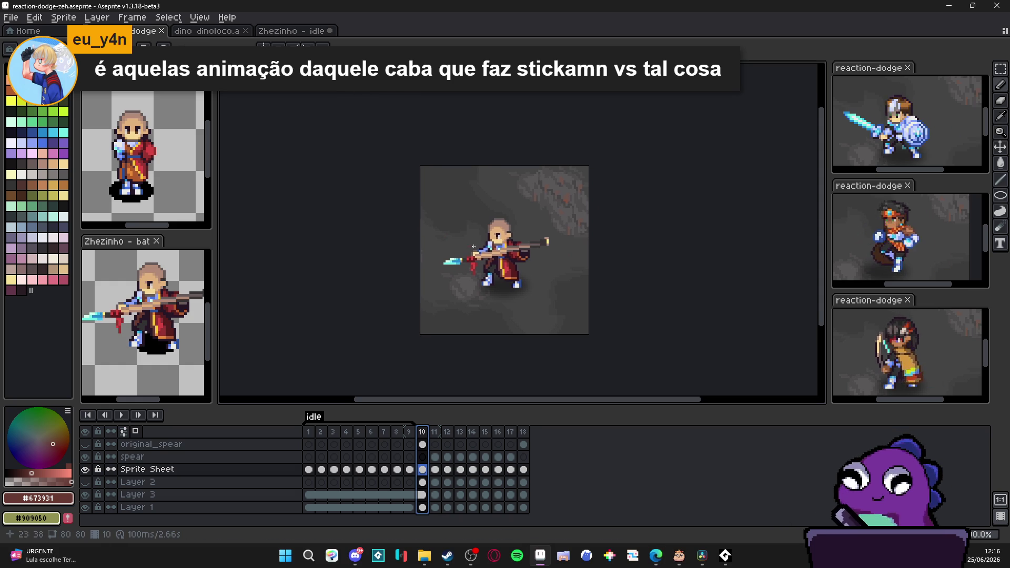
pyautogui.moveTo(909, 238); pyautogui.dragTo(924, 234)
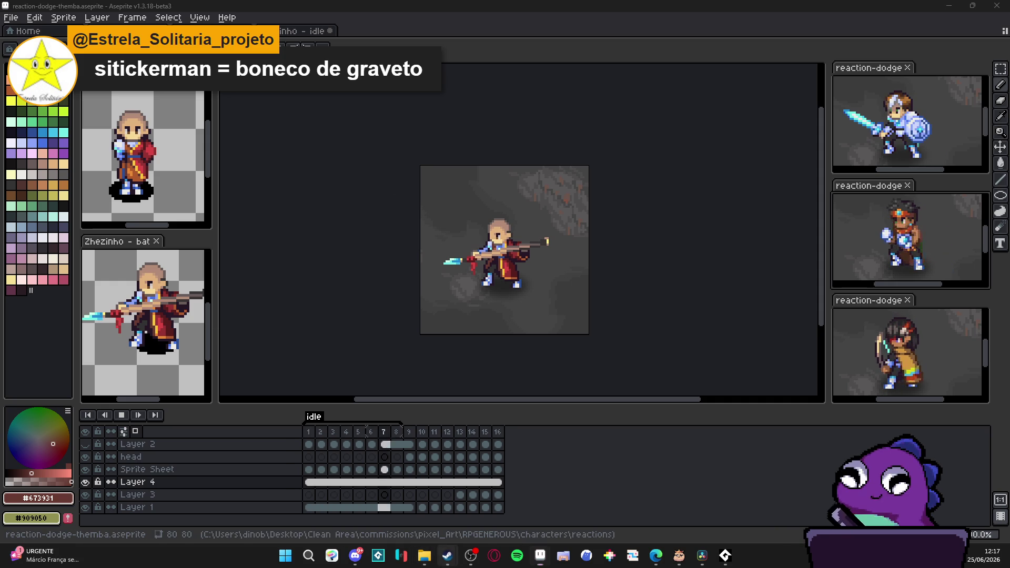
# Search the Steam store for 'vers' and open the Animation VERSUS page.
pyautogui.moveTo(447, 555)
pyautogui.click(457, 505)
pyautogui.click(548, 132)
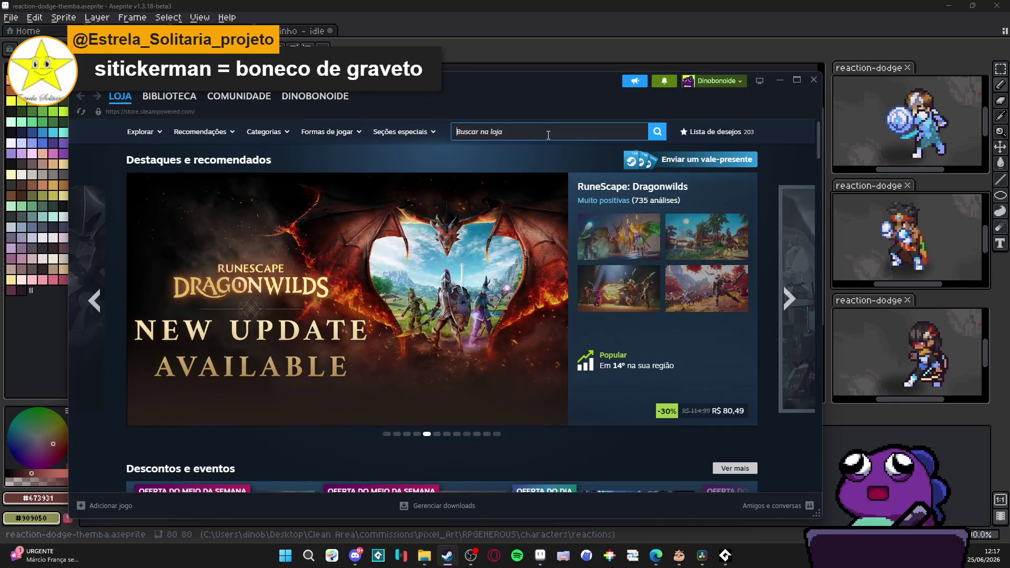
pyautogui.write('versus')
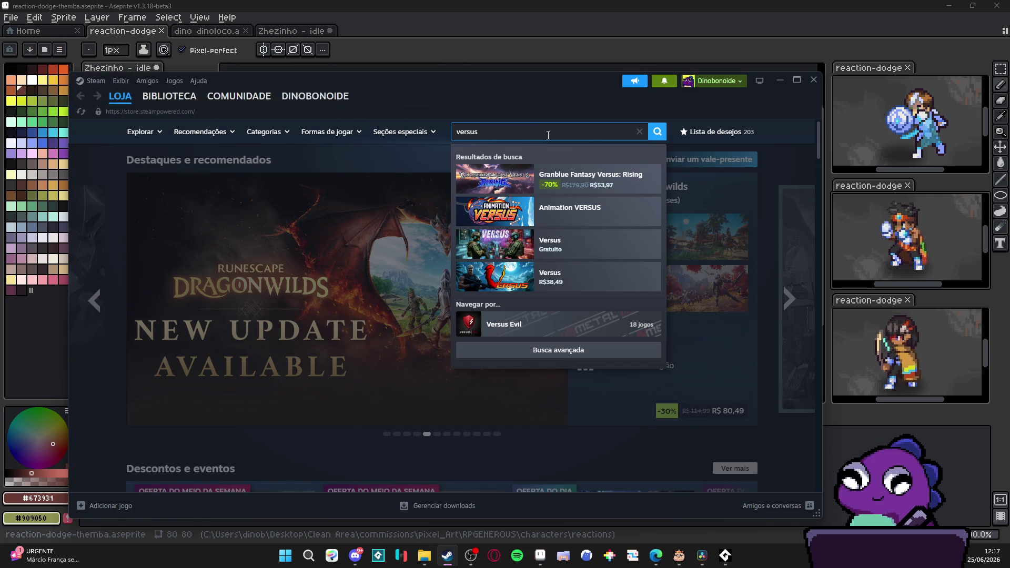
pyautogui.click(594, 227)
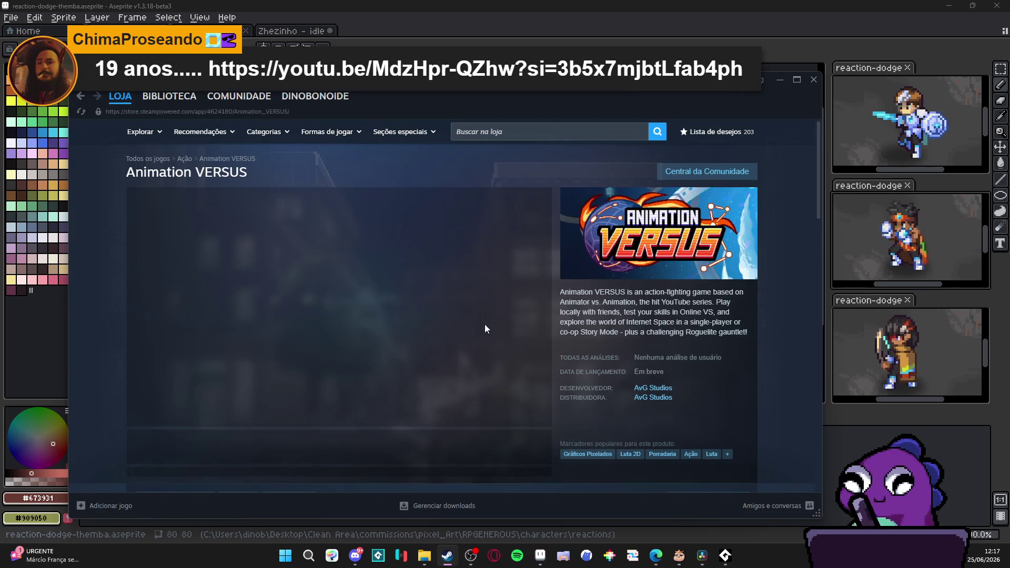
# Maximize Steam, watch the gameplay trailer full screen, then enlarge the fourth screenshot.
pyautogui.click(797, 79)
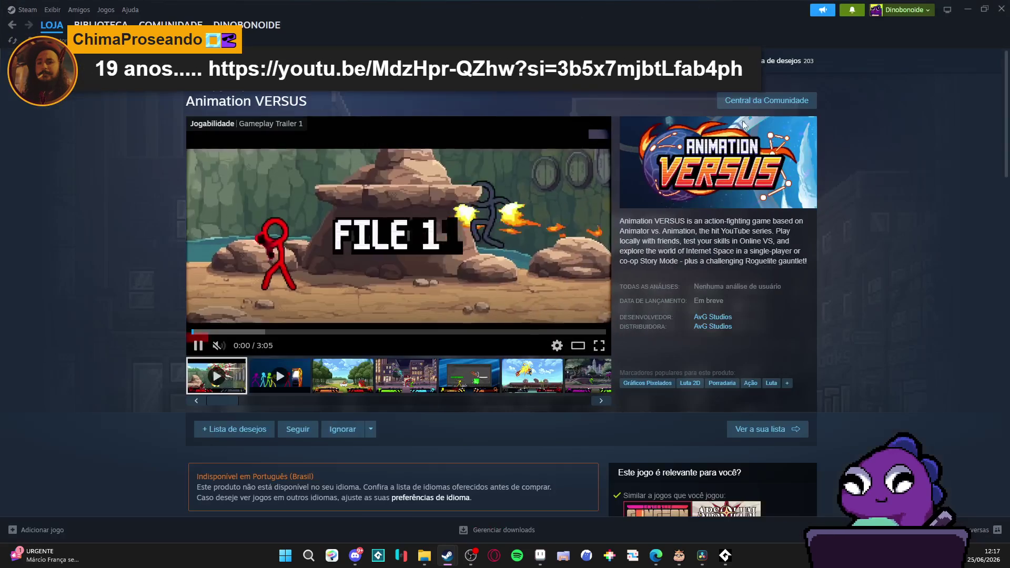
pyautogui.click(580, 345)
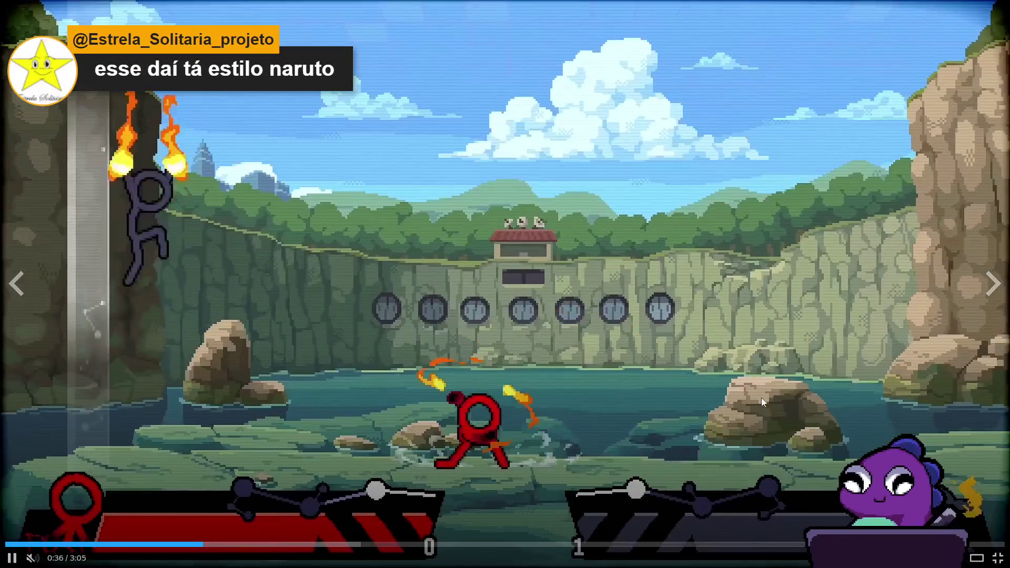
pyautogui.press('Escape')
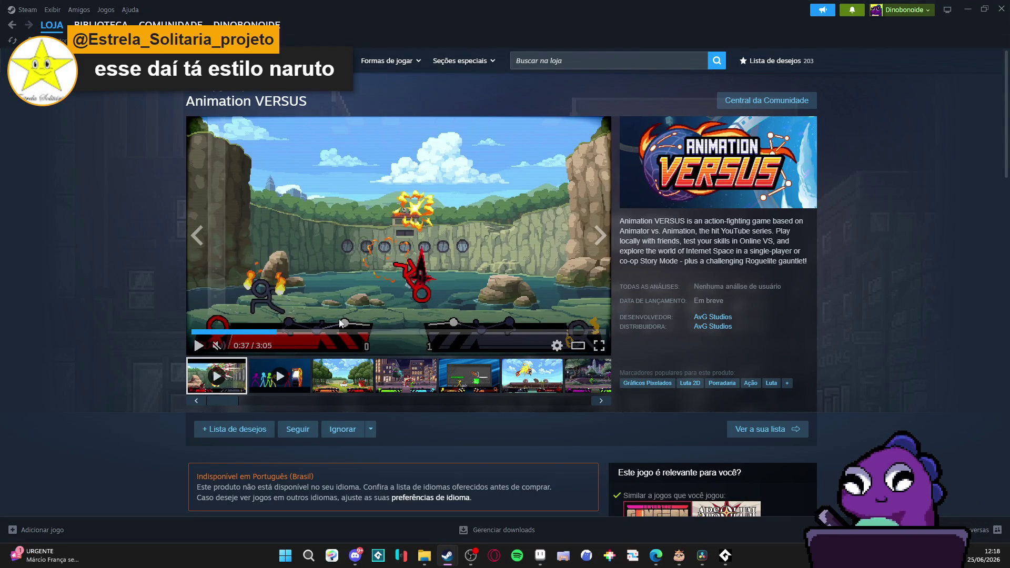
pyautogui.click(399, 375)
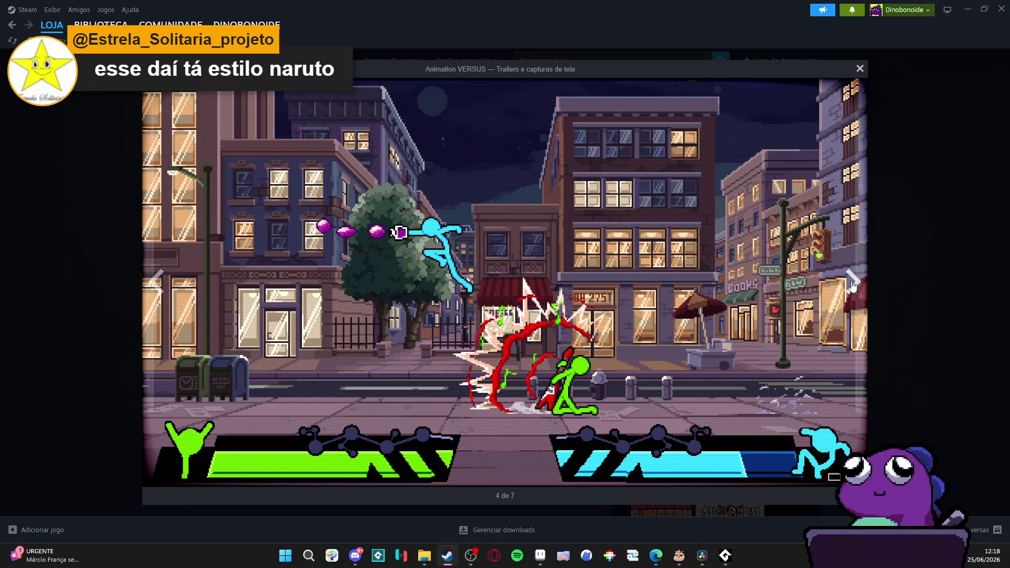
# Page through the remaining screenshots, trailer and arcade teaser, then close the viewer and scroll down.
pyautogui.click(853, 287)
pyautogui.click(852, 287)
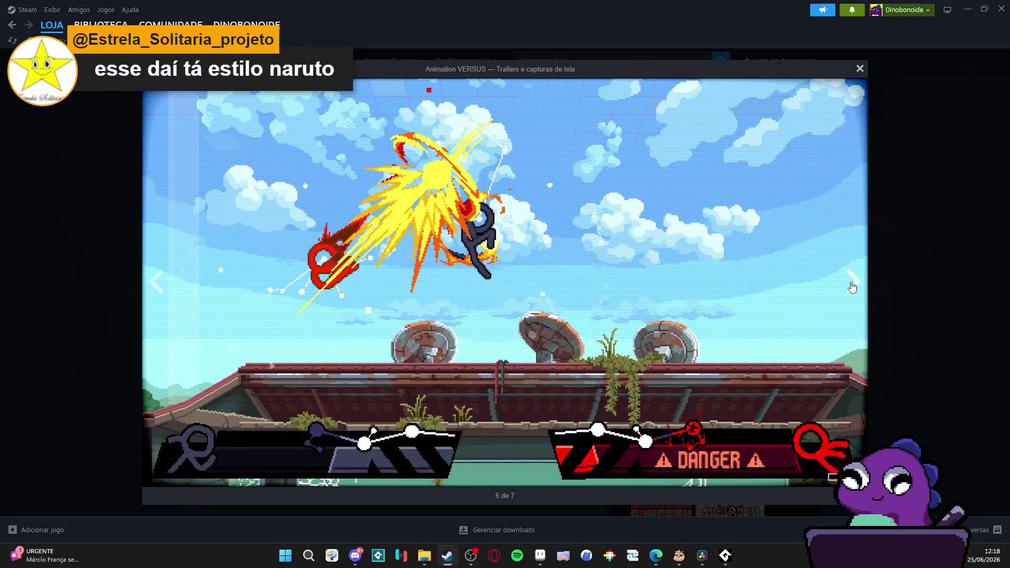
pyautogui.click(852, 287)
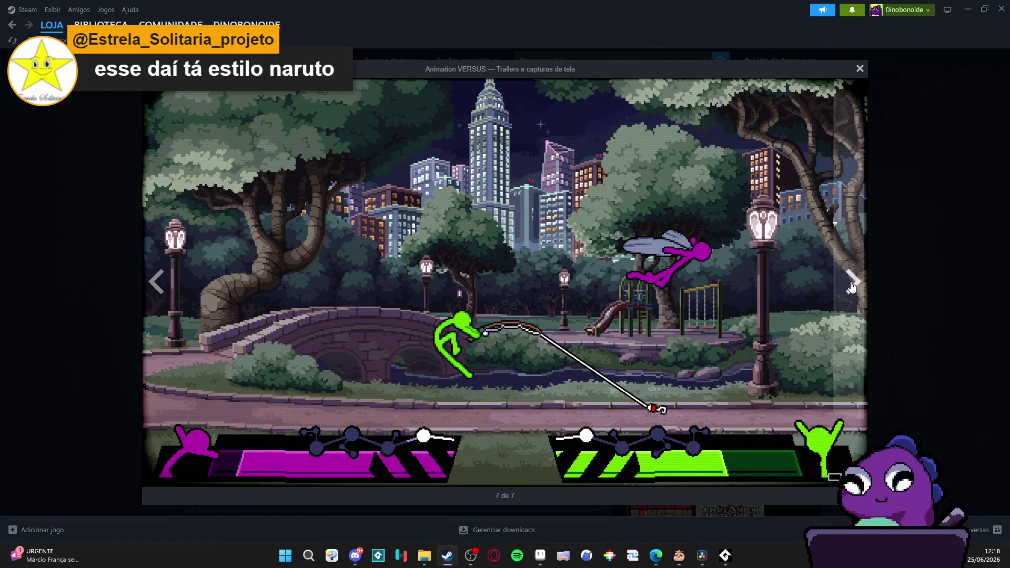
pyautogui.click(852, 286)
pyautogui.click(852, 287)
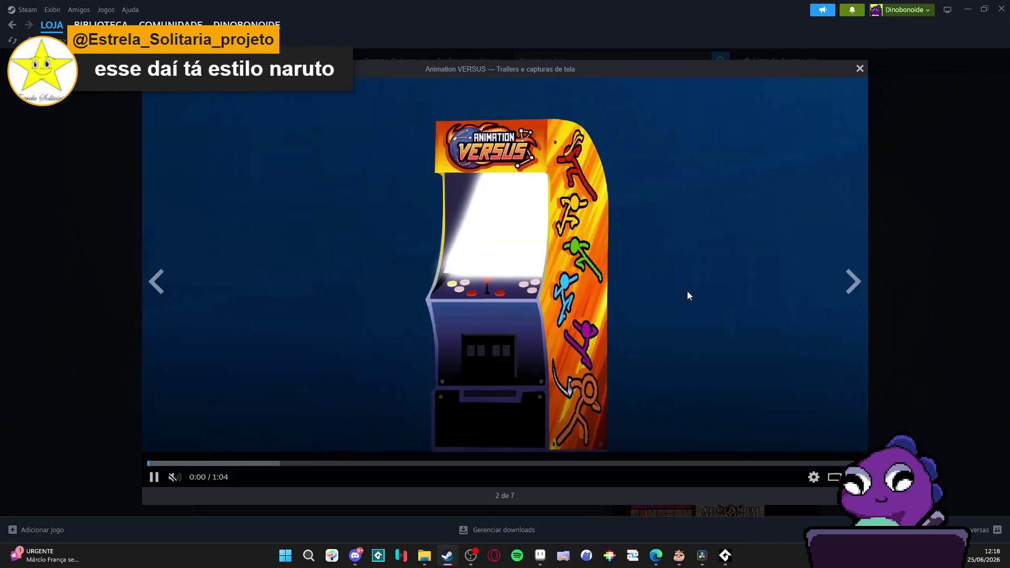
pyautogui.click(109, 217)
pyautogui.scroll(-10, 111, 220)
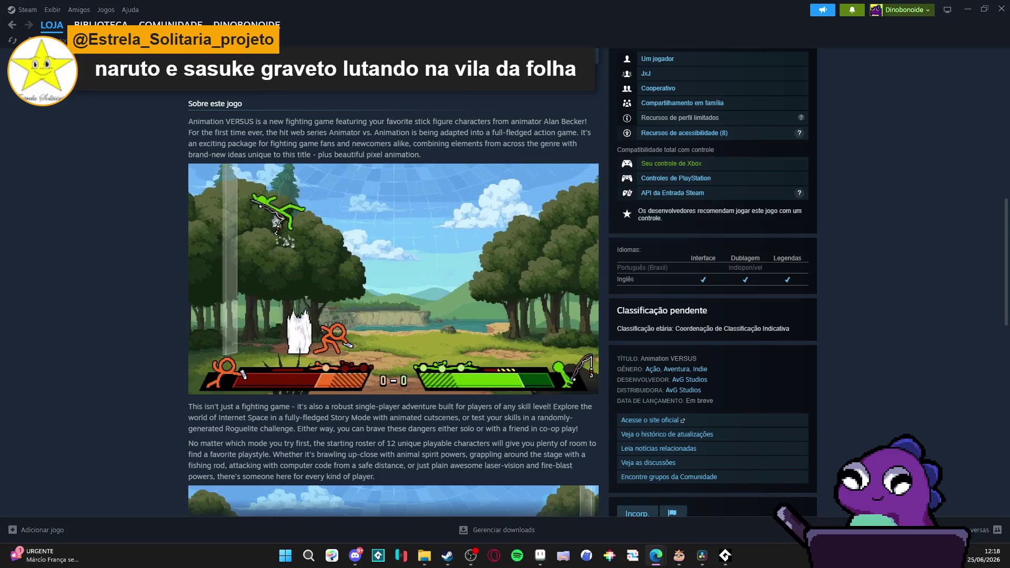
# Switch to Edge and open the About page of classic.DrYang.org.
pyautogui.hotkey('alt', 'Tab')
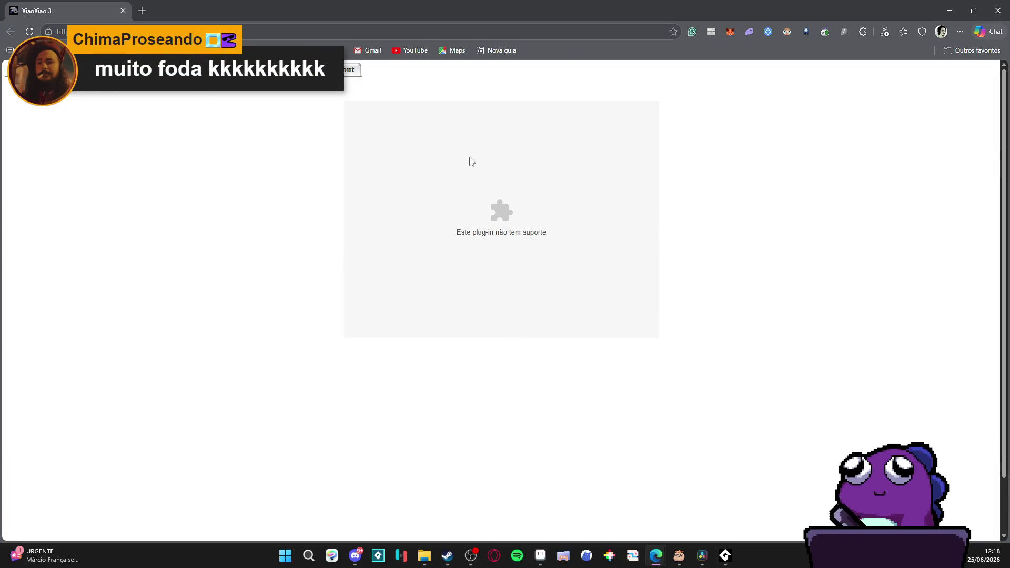
pyautogui.click(347, 76)
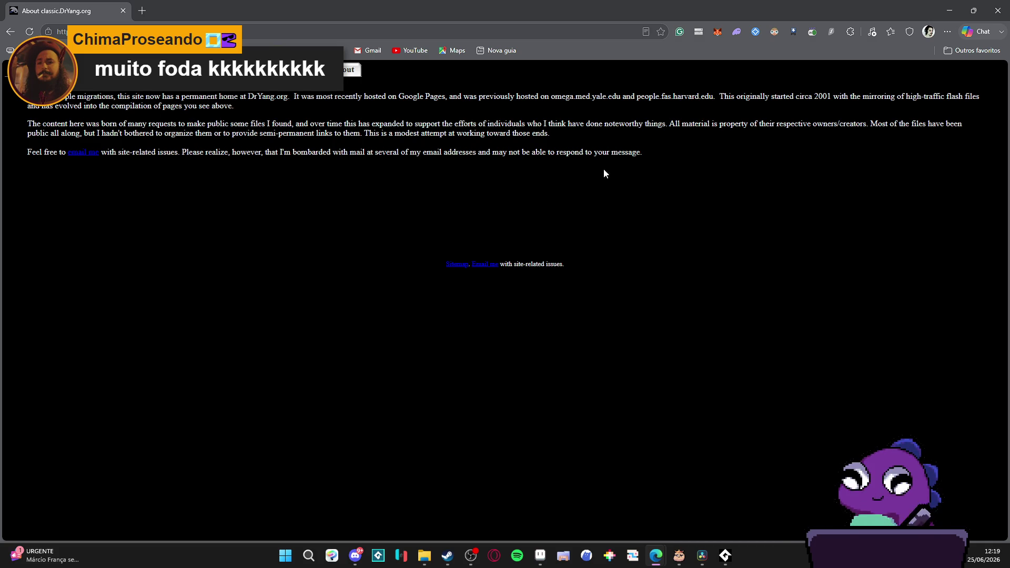
# Look up the text about the year 2001 in the side panel, then close it.
pyautogui.moveTo(832, 97); pyautogui.dragTo(812, 99)
pyautogui.click(822, 99)
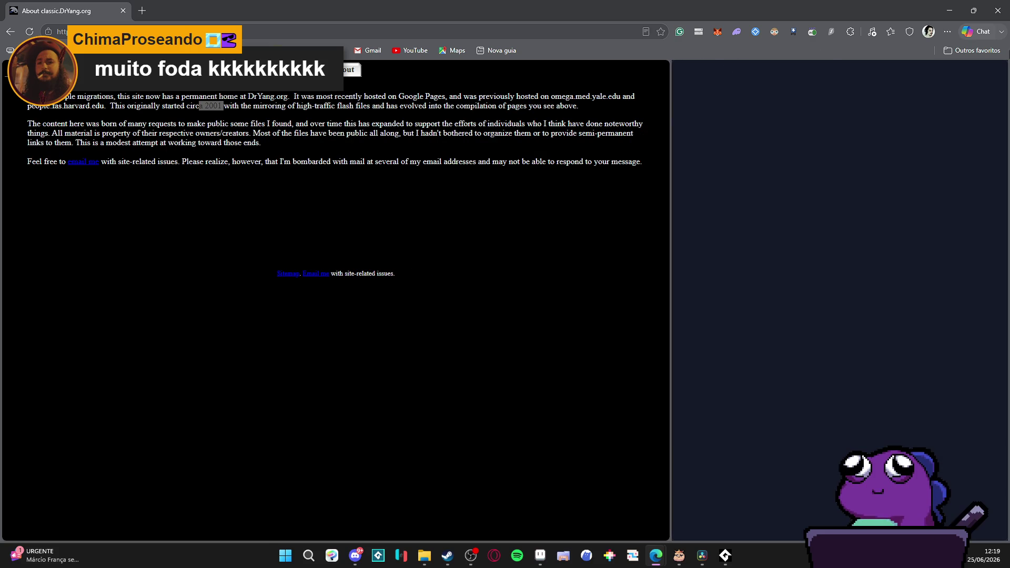
pyautogui.click(986, 78)
pyautogui.click(768, 108)
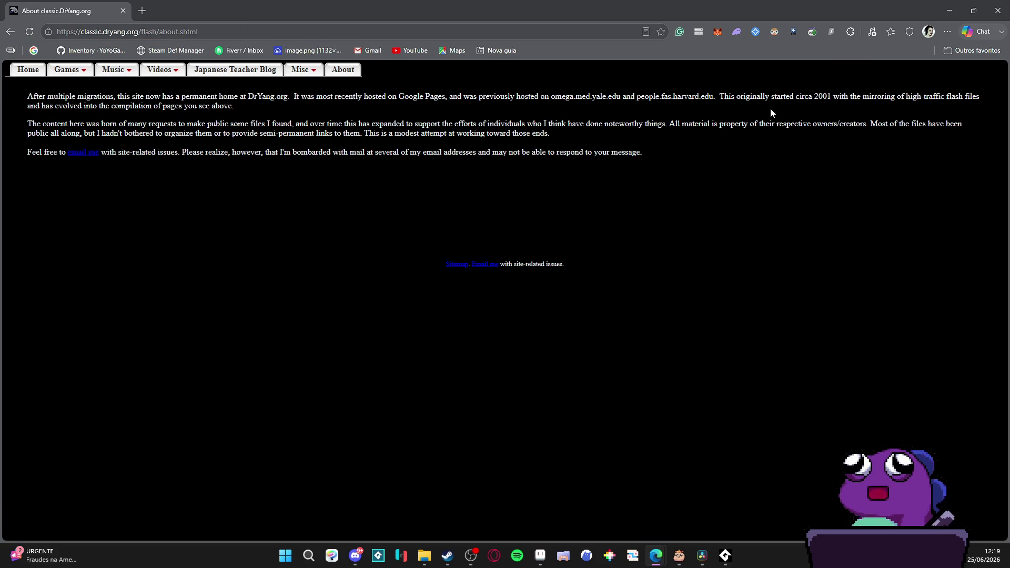
# Highlight the site-history and flash-mirroring passages, go back to XiaoXiao 3, and close Edge.
pyautogui.moveTo(205, 123); pyautogui.dragTo(211, 106)
pyautogui.click(513, 137)
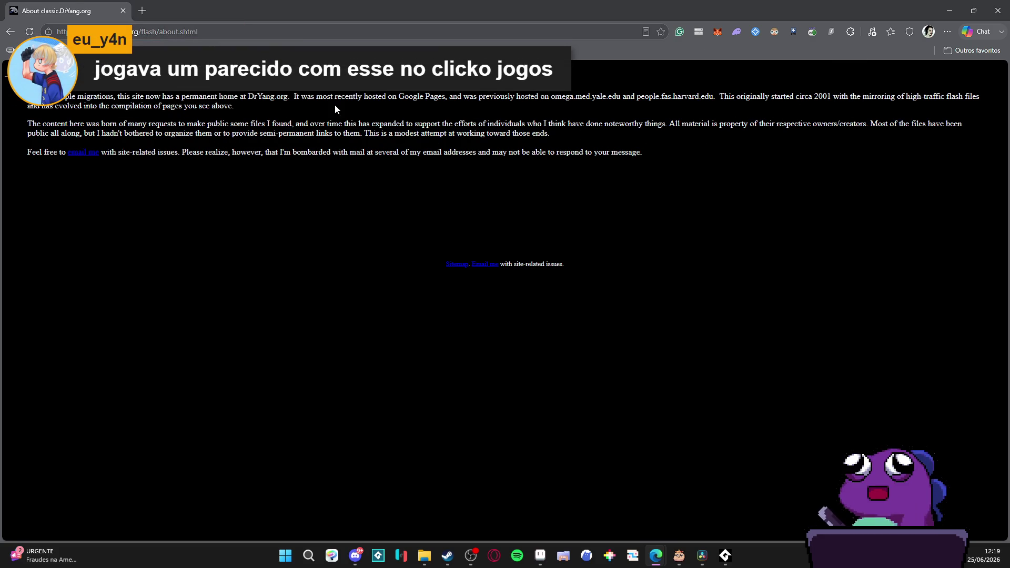
pyautogui.moveTo(834, 98); pyautogui.dragTo(233, 106)
pyautogui.click(491, 137)
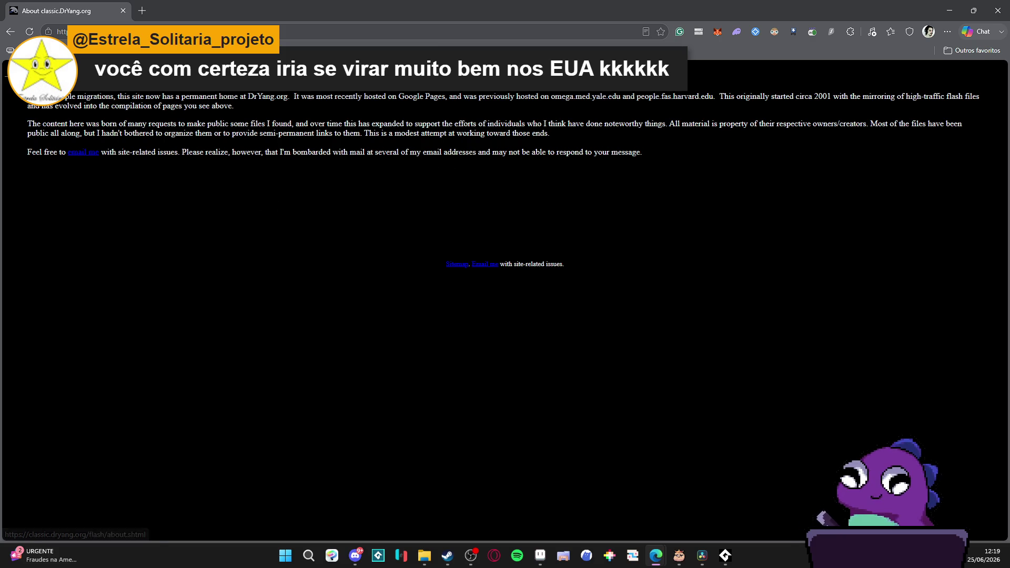
pyautogui.click(10, 32)
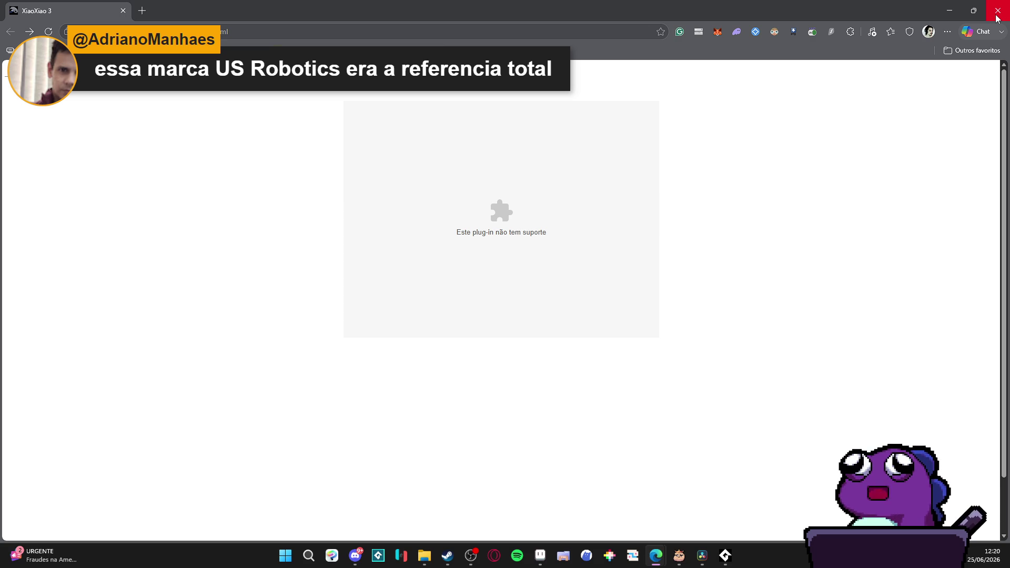
pyautogui.click(998, 17)
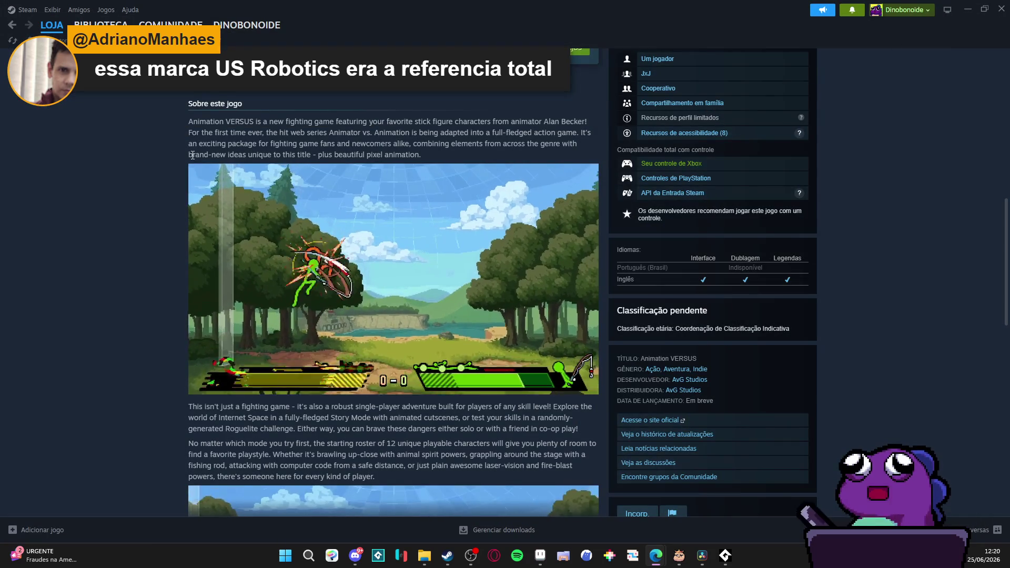
# Scroll up the store page, open the Steam library, and return to Aseprite.
pyautogui.scroll(10, 198, 276)
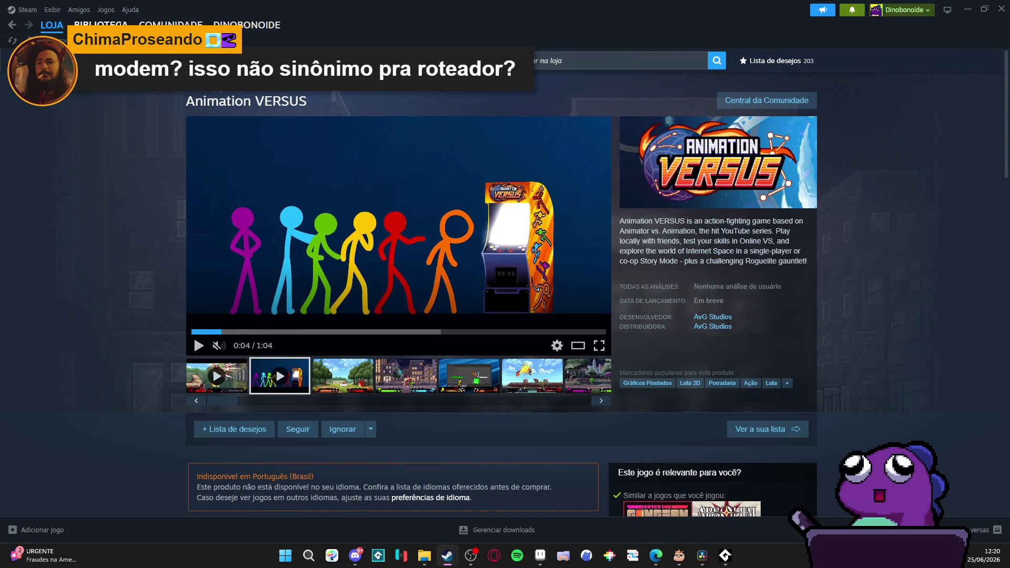
pyautogui.click(87, 24)
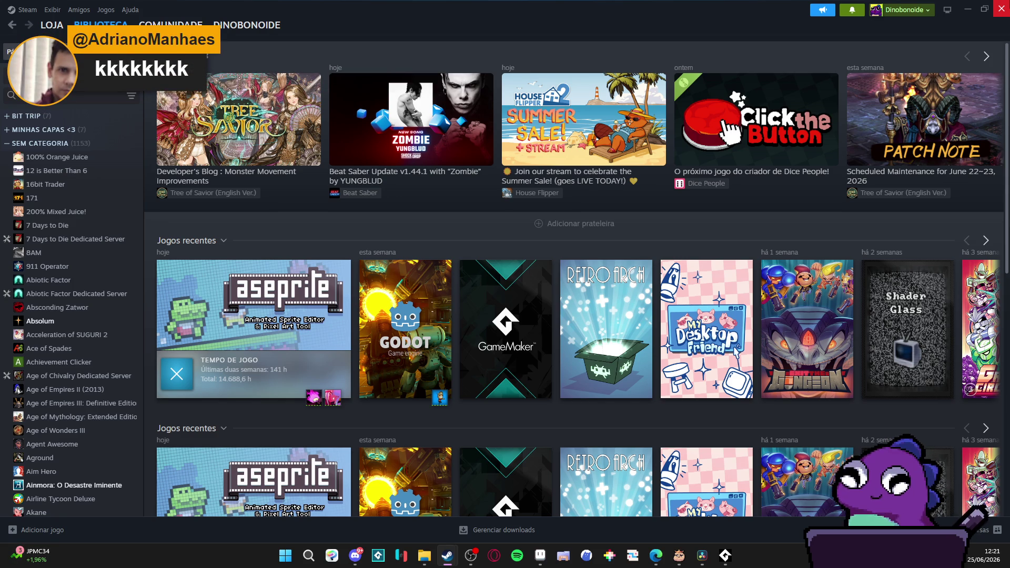
pyautogui.hotkey('alt', 'Tab')
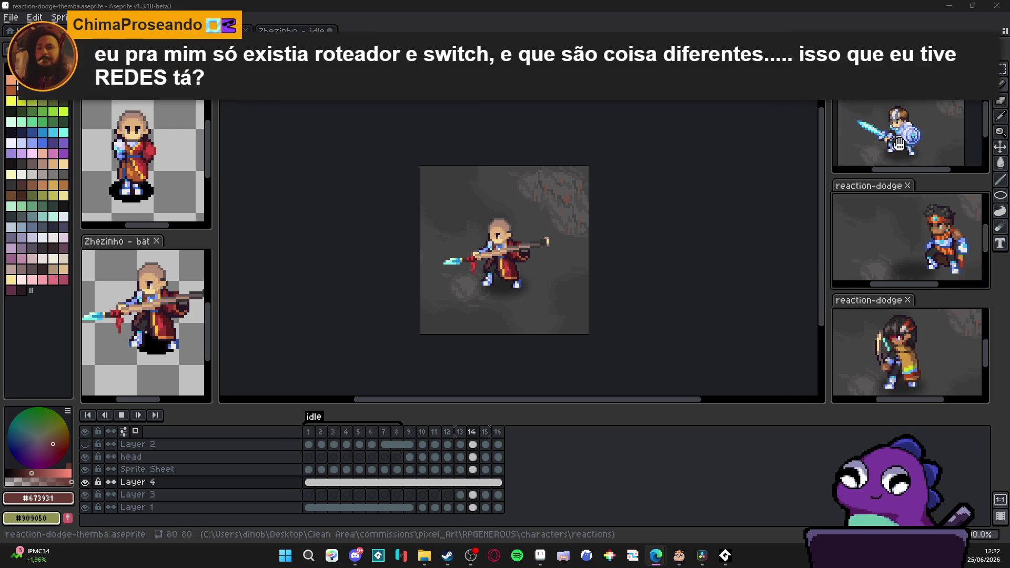
# Switch to the reaction-dodge-yara sprite, enlarge the preview panels and shrink the timeline.
pyautogui.click(895, 359)
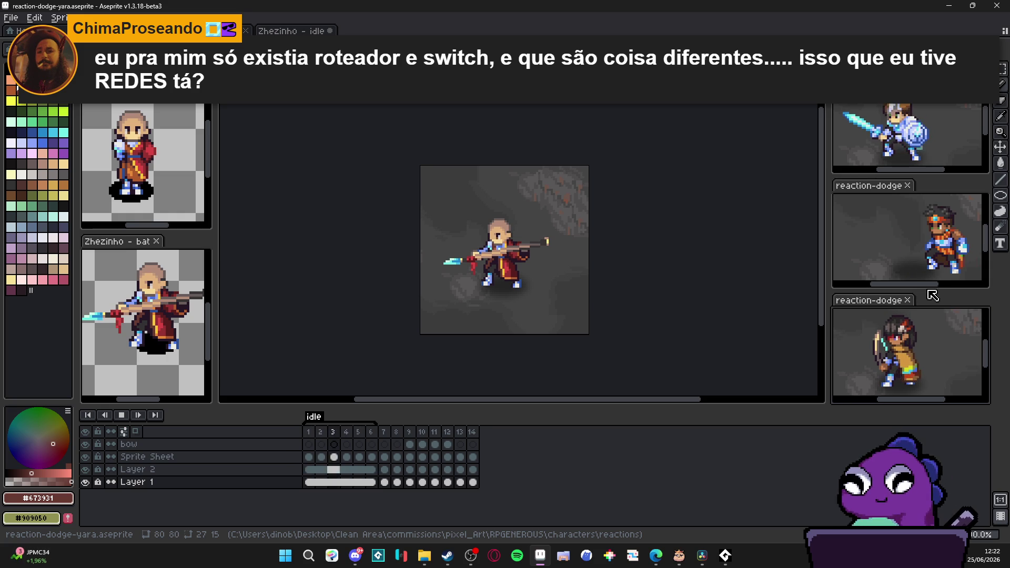
pyautogui.moveTo(943, 290); pyautogui.dragTo(944, 289)
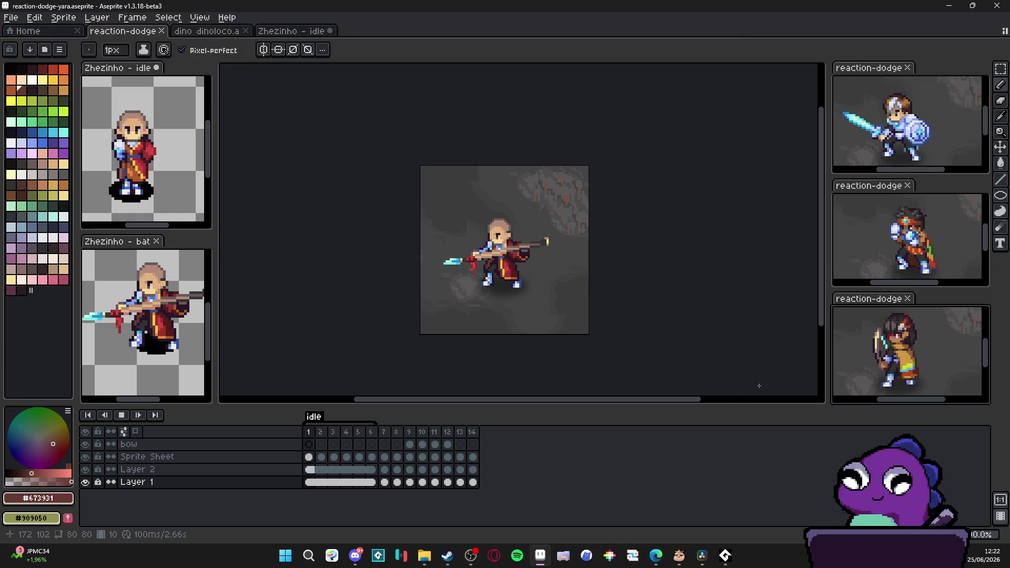
pyautogui.moveTo(702, 406); pyautogui.dragTo(633, 442)
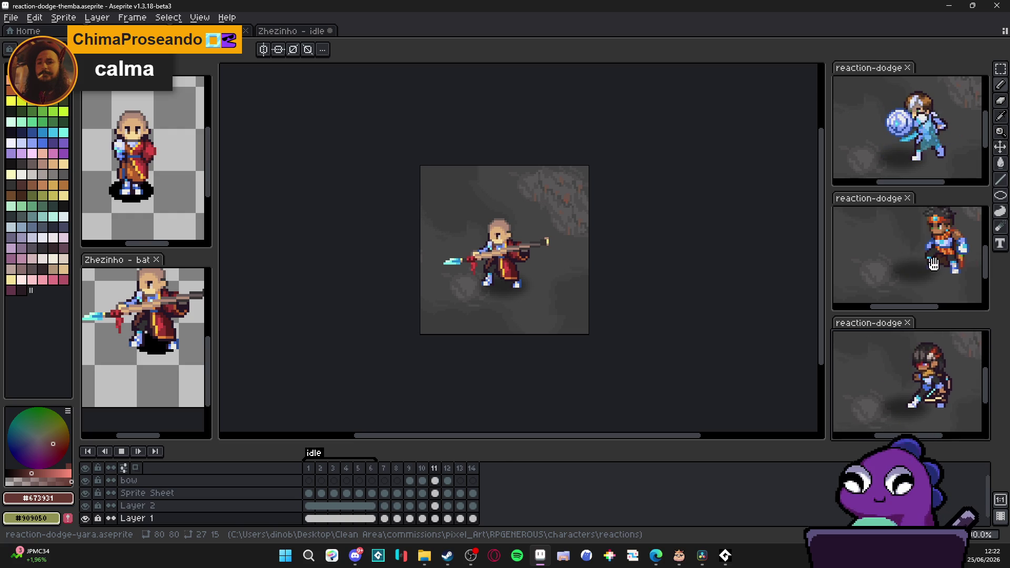
# Flip through the reaction-dodge-themba, reaction-dodge-zeh and reaction-dodge-sam sprites.
pyautogui.click(926, 279)
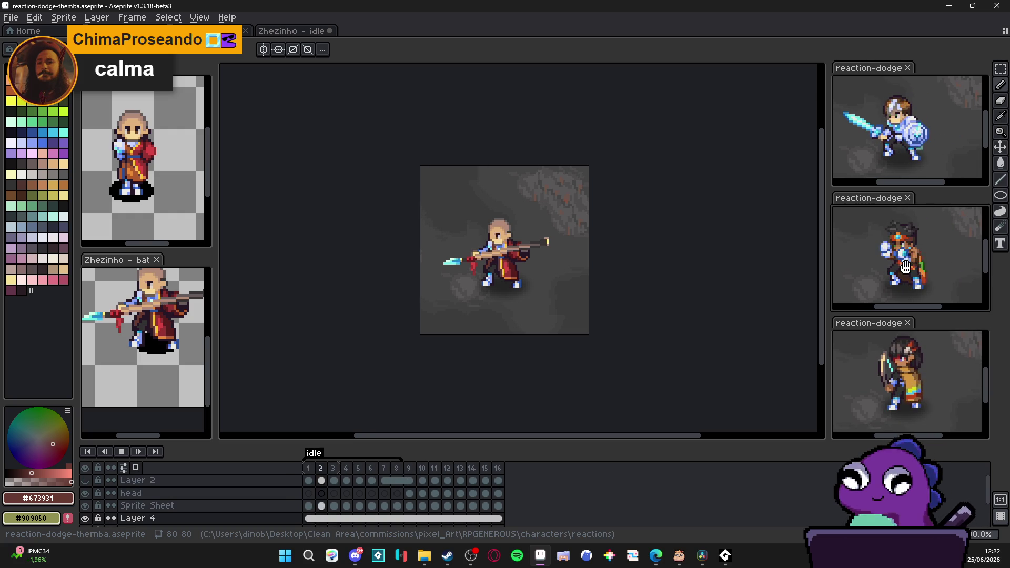
pyautogui.hotkey('ctrl', 'Tab')
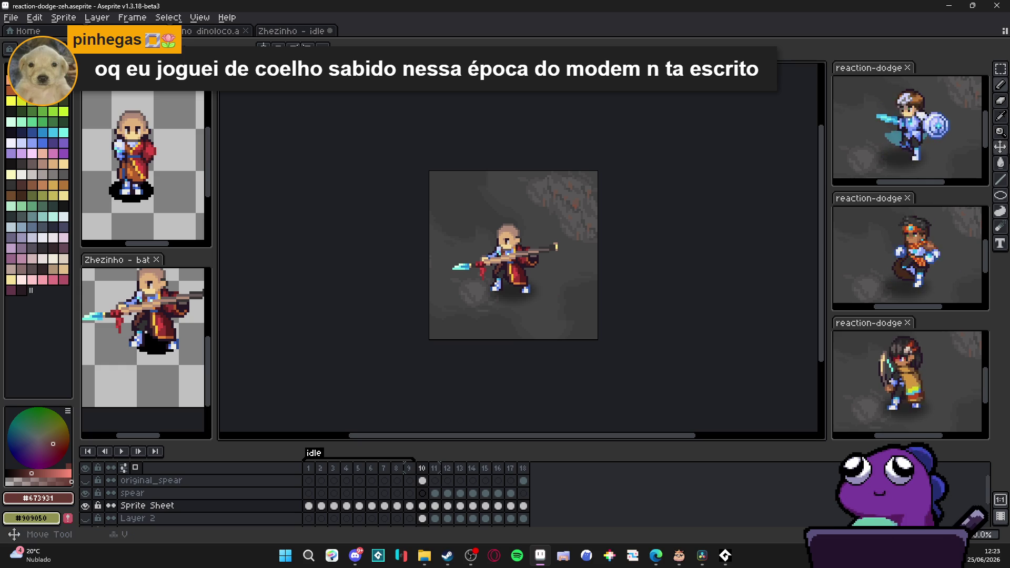
pyautogui.click(923, 283)
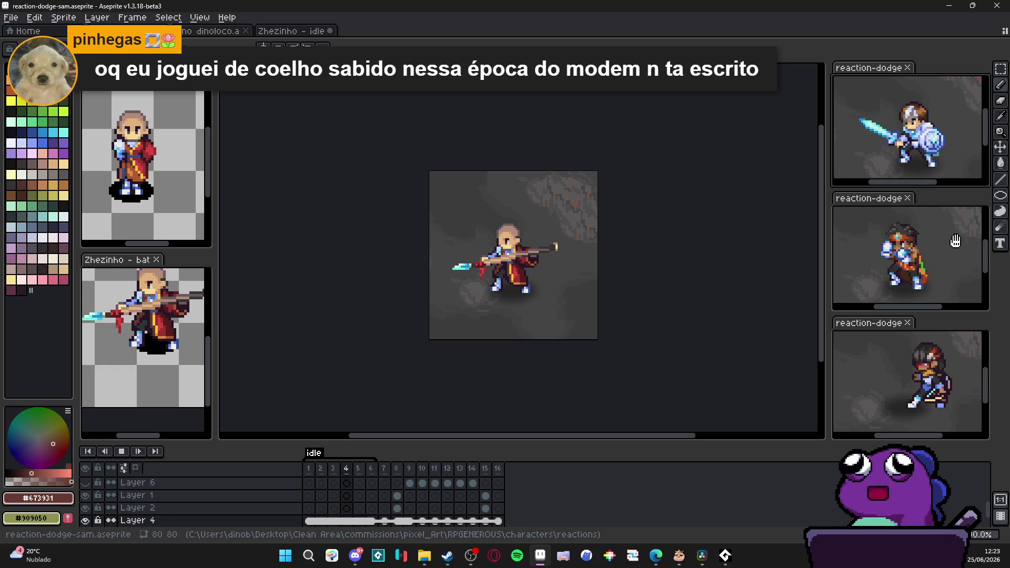
# Bring another reaction-dodge sprite forward from the right-hand preview panels, aiming for reaction-dodge-zeh.
pyautogui.click(925, 283)
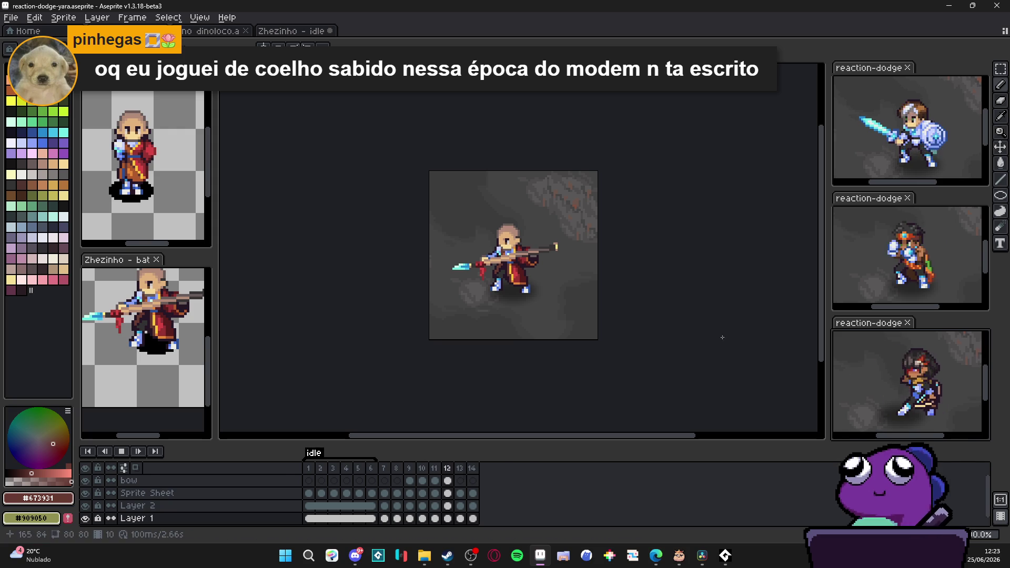
pyautogui.click(624, 324)
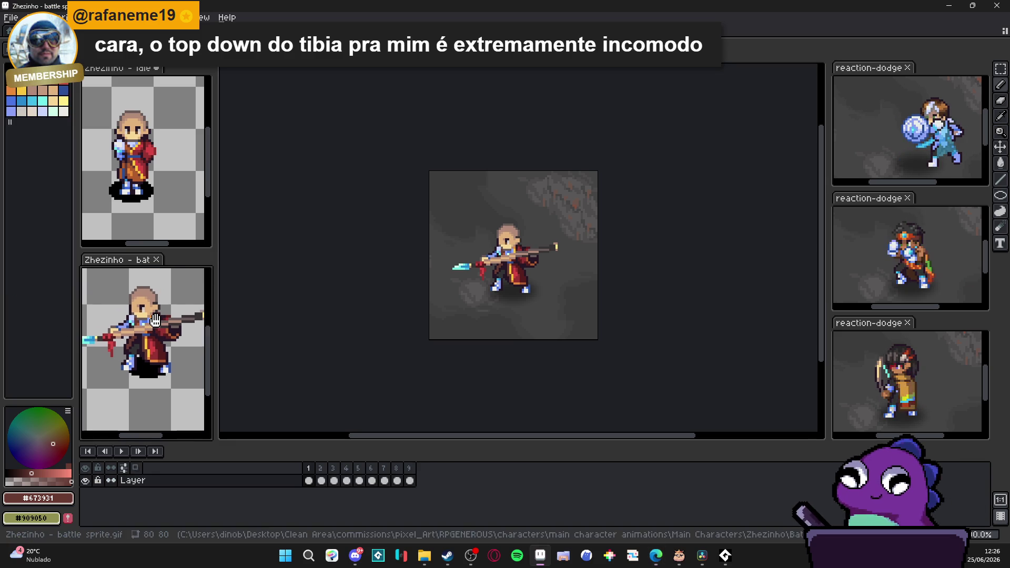
# Activate the Zhezinho bat, then the idle down sprite; widen the preview column and play the 7-frame idle.
pyautogui.click(172, 325)
pyautogui.moveTo(214, 331); pyautogui.dragTo(227, 331)
pyautogui.click(161, 152)
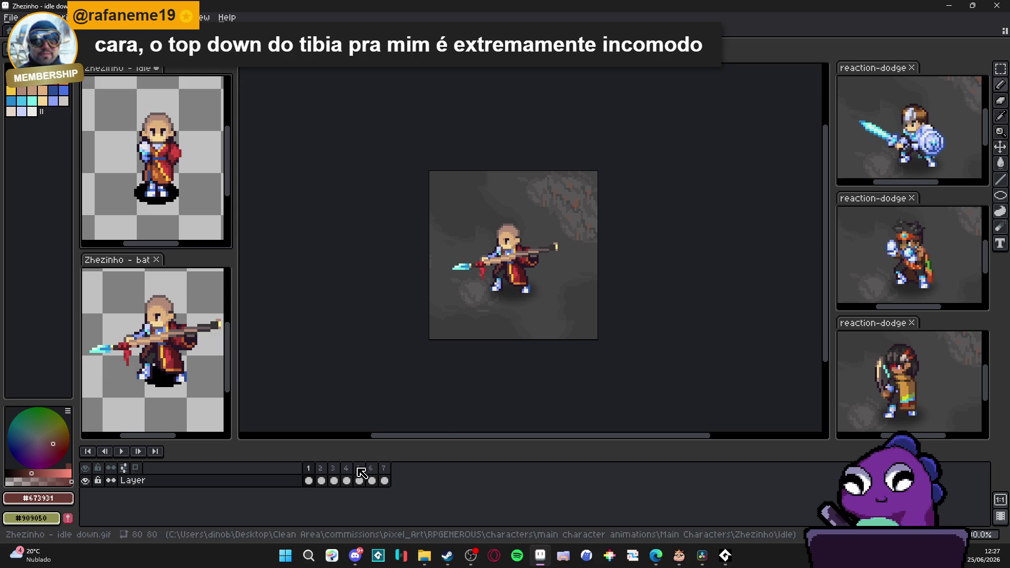
pyautogui.press('Return')
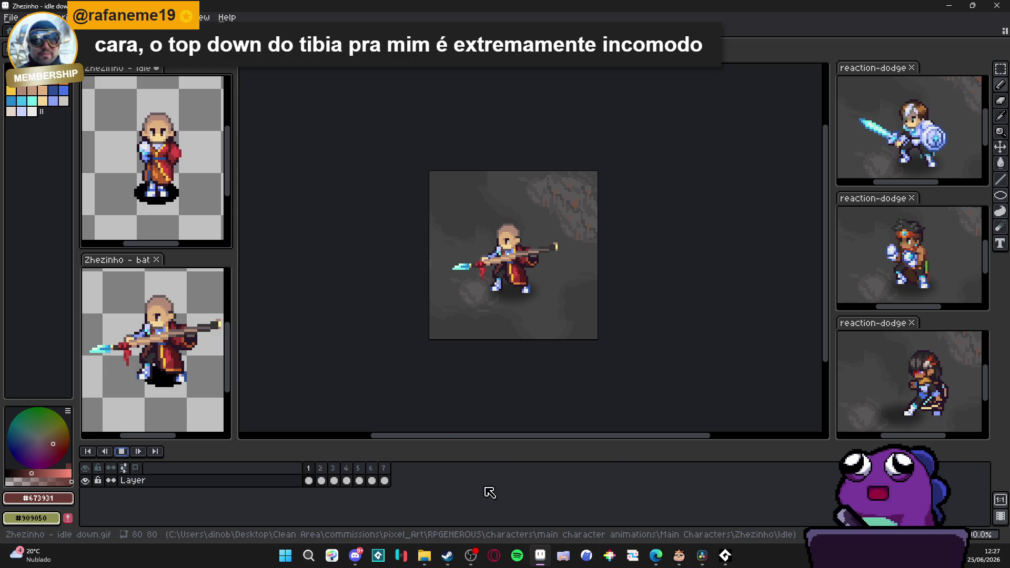
pyautogui.click(285, 555)
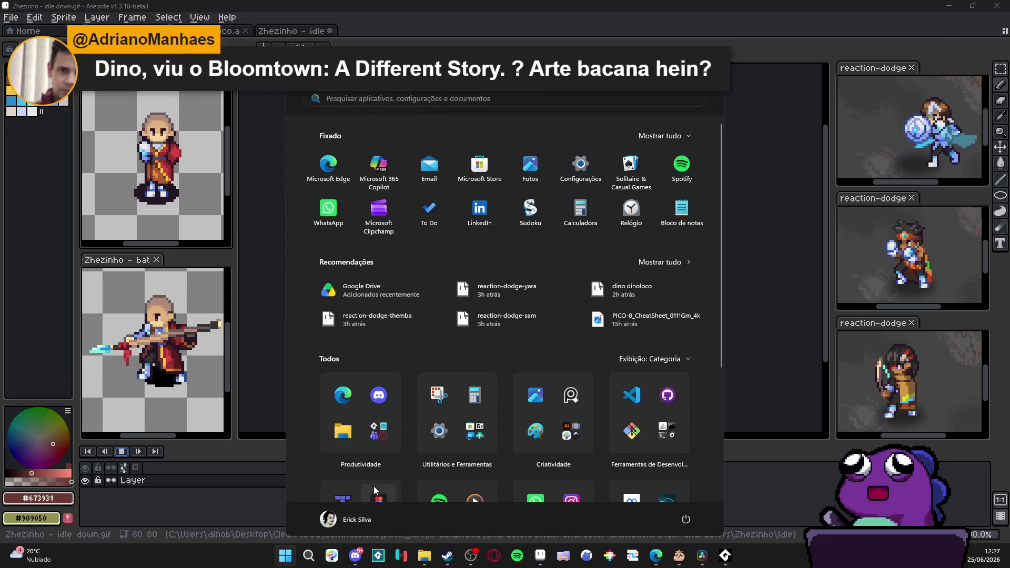
# Search the Start menu for pico-8, then 'v', and launch Visual Studio Code.
pyautogui.write('pico-8')
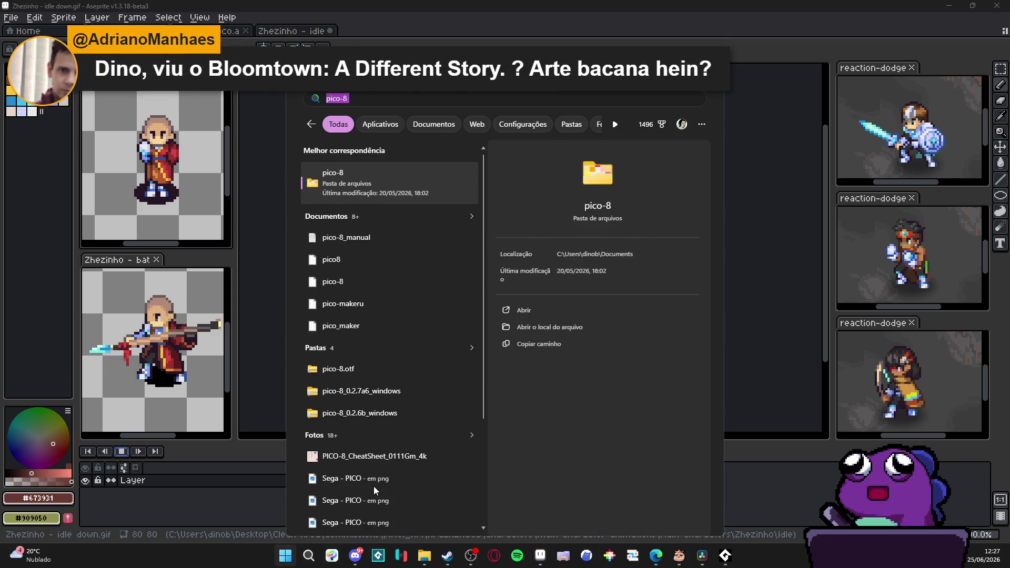
pyautogui.press('BackSpace')
pyautogui.press('BackSpace')
pyautogui.press('BackSpace')
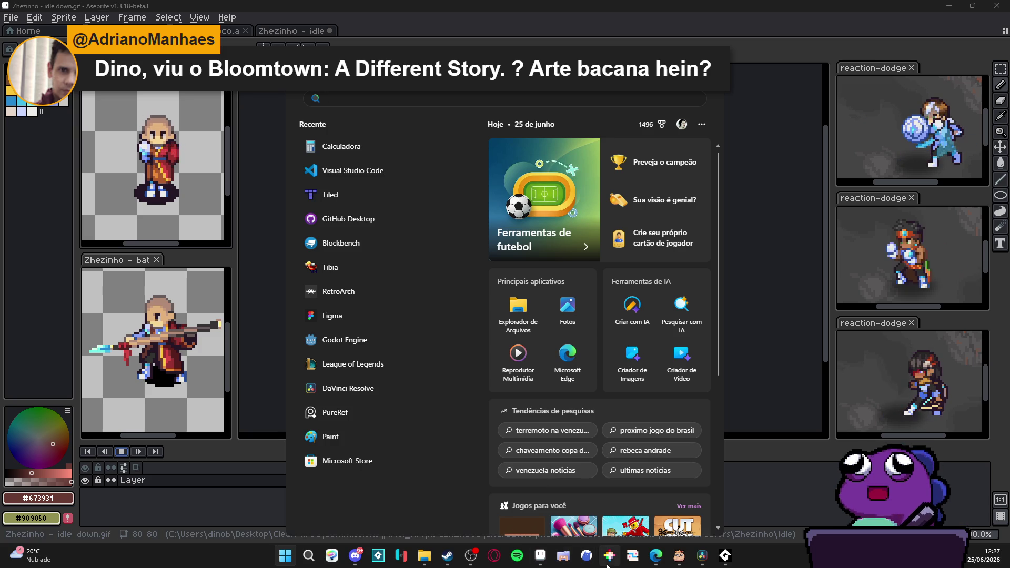
pyautogui.press('super')
pyautogui.write('vs')
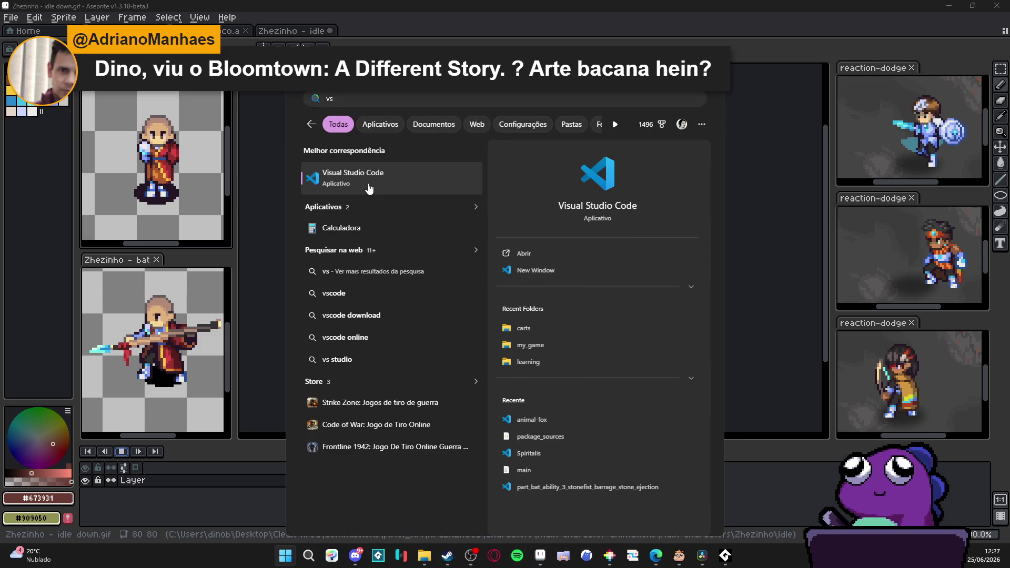
pyautogui.click(367, 185)
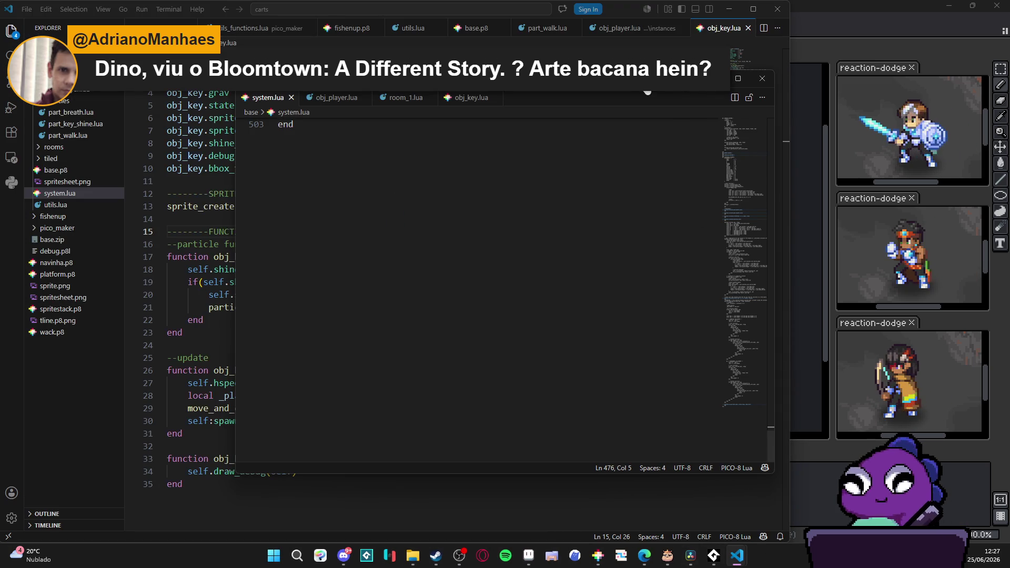
# Close the floating system.lua window and browse part_breath.lua, part_key_shine.lua, part_walk.lua and obj_player.lua.
pyautogui.click(761, 79)
pyautogui.click(304, 230)
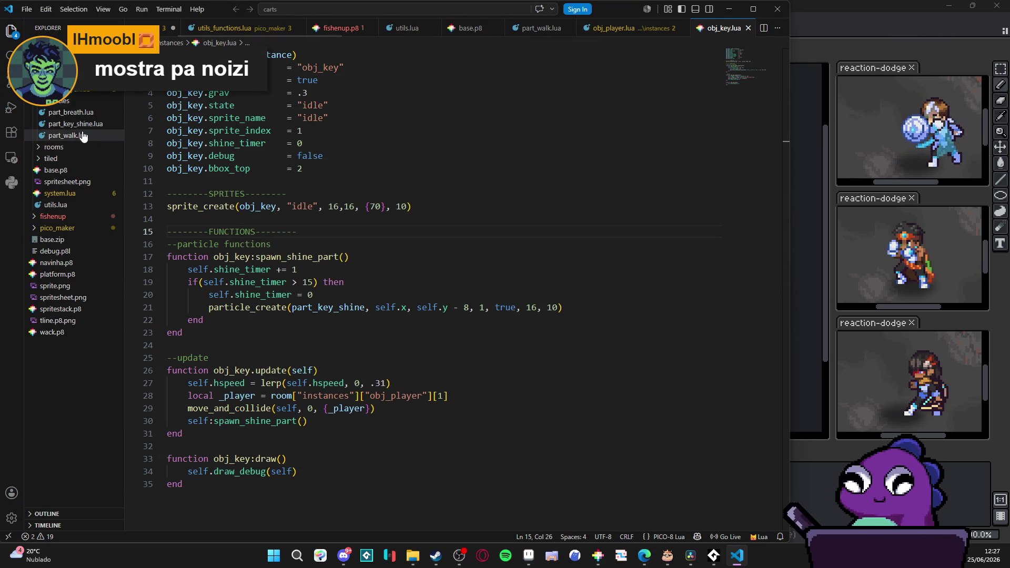
pyautogui.click(74, 112)
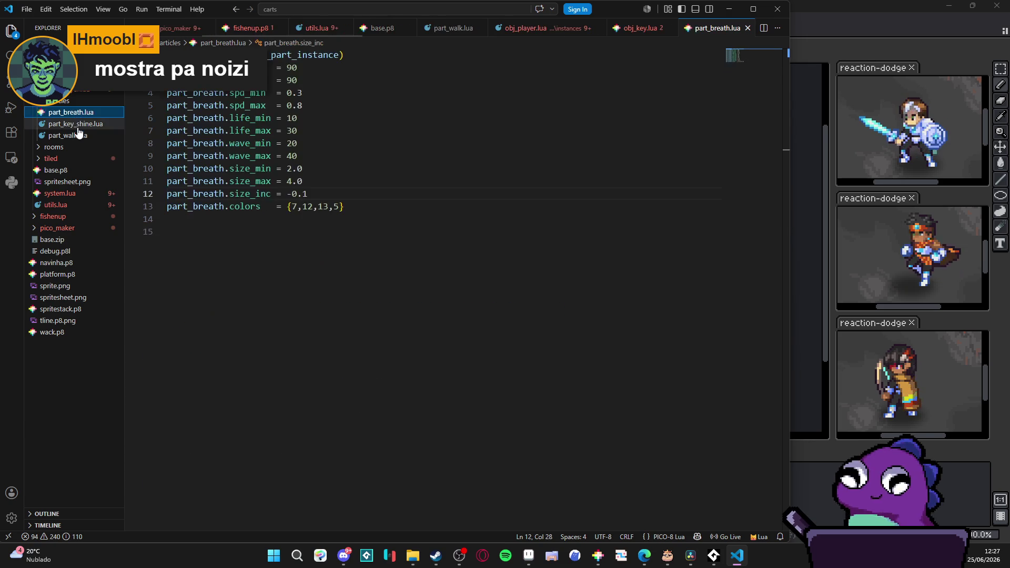
pyautogui.click(76, 123)
pyautogui.click(69, 136)
pyautogui.click(74, 124)
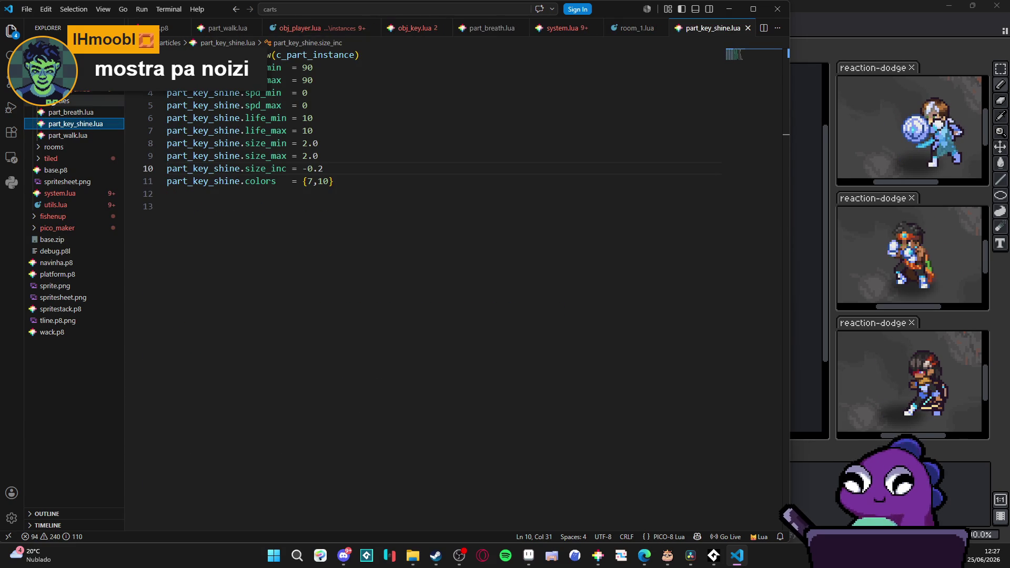
pyautogui.click(52, 100)
pyautogui.click(64, 123)
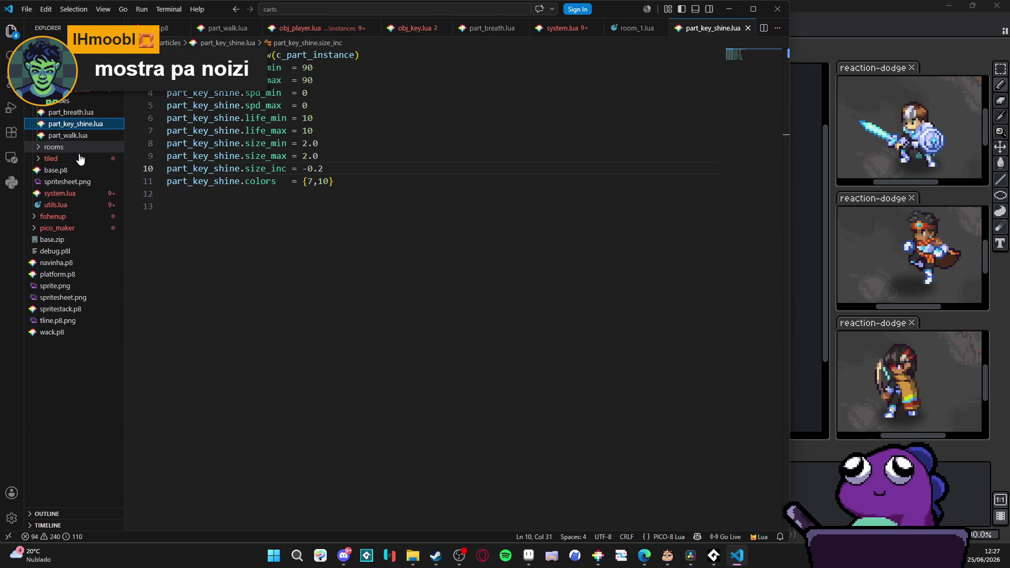
# Collapse the particles folder and open system.lua in the main editor with focus in its code.
pyautogui.click(79, 100)
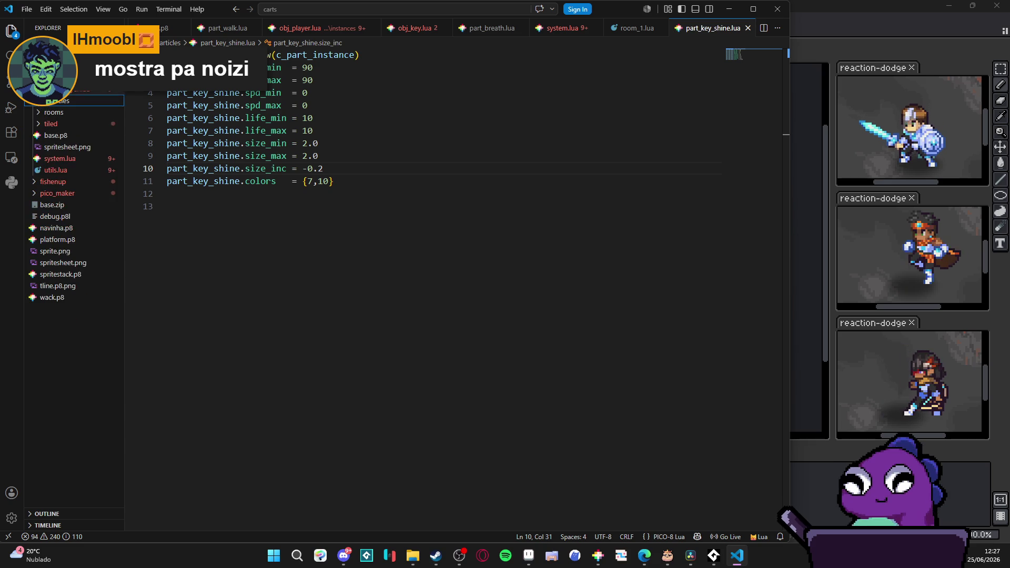
pyautogui.scroll(-1, 74, 137)
pyautogui.click(91, 138)
pyautogui.scroll(8, 421, 141)
pyautogui.moveTo(740, 174); pyautogui.dragTo(740, 29)
pyautogui.click(250, 92)
pyautogui.hotkey('ctrl', 'm')
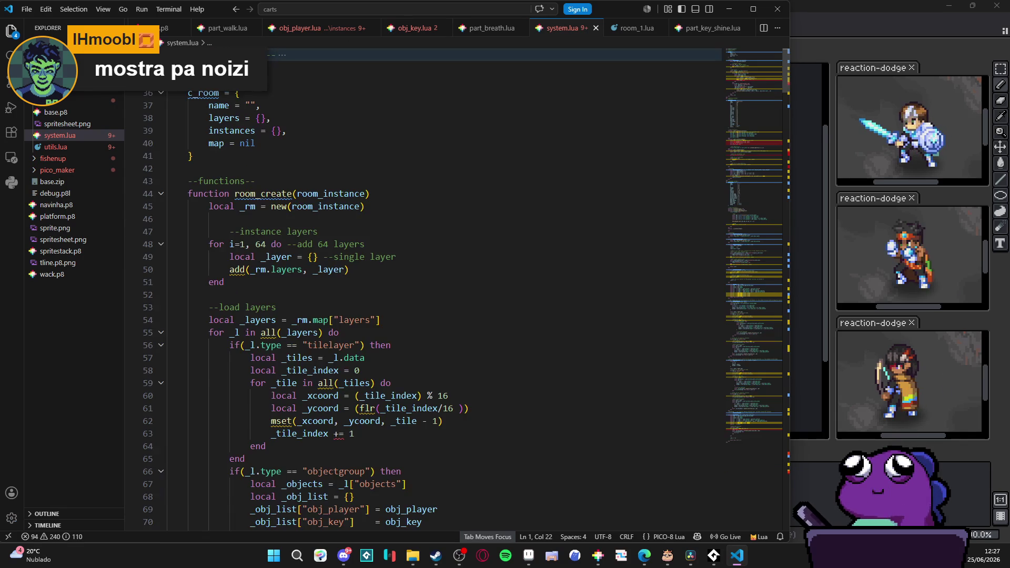
# Fold all code, unfold the instances section at line 159, then fold c_instance, its debug block and draw.
pyautogui.hotkey('ctrl', 'k')
pyautogui.hotkey('ctrl', '0')
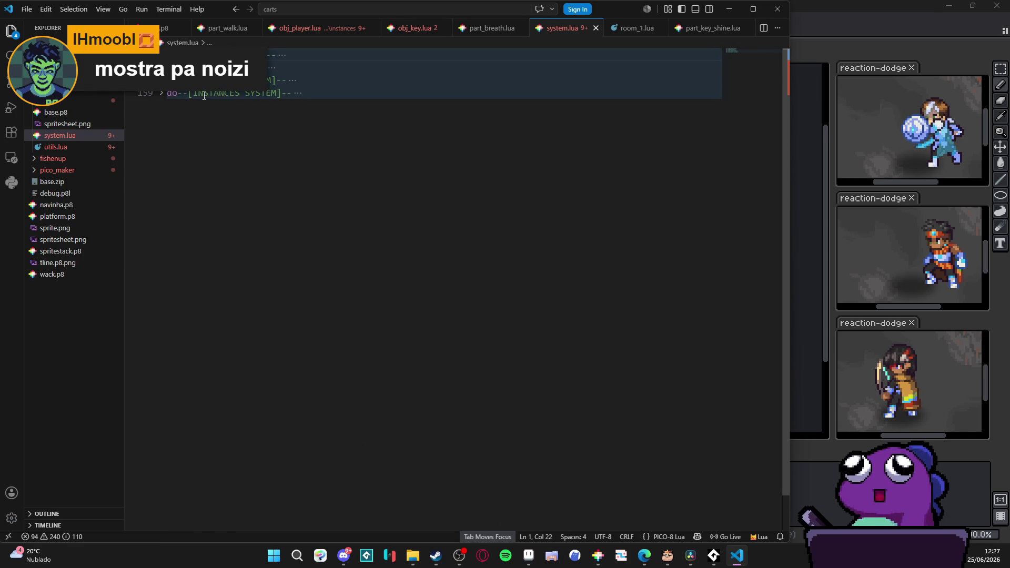
pyautogui.doubleClick(245, 93)
pyautogui.click(161, 93)
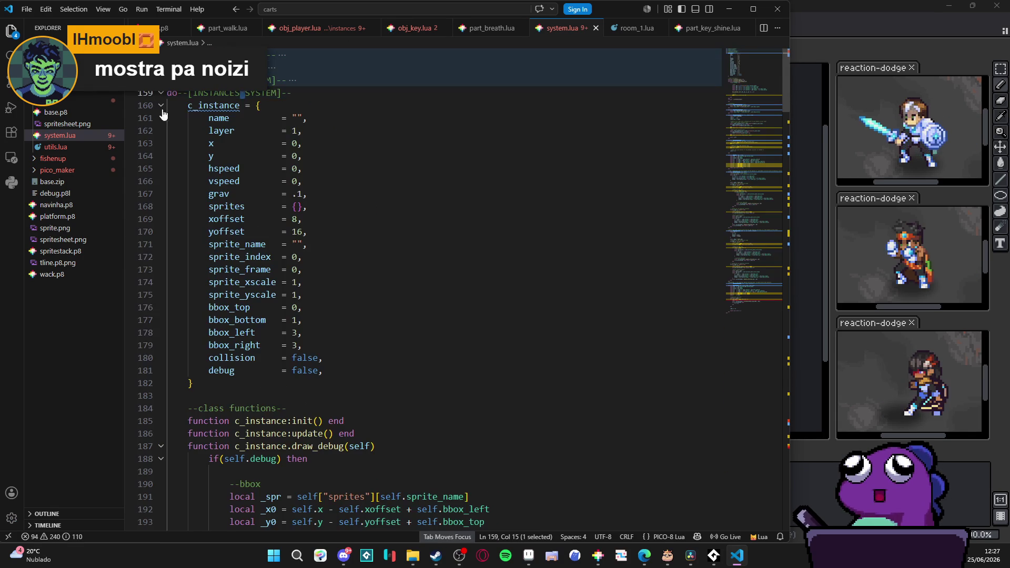
pyautogui.click(160, 105)
pyautogui.click(161, 180)
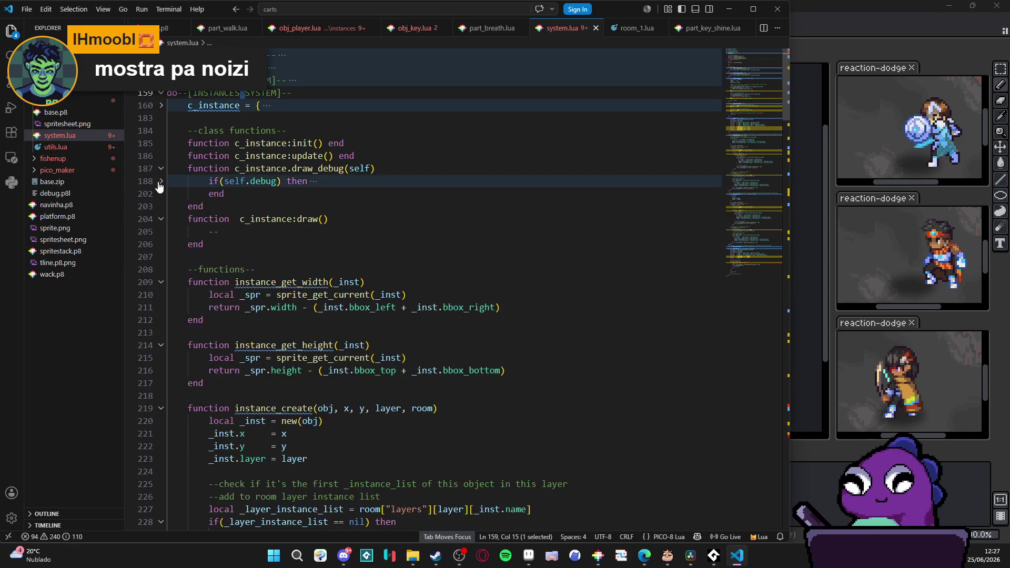
pyautogui.click(161, 219)
# Fold instance_get_width, instance_get_height, instance_create, instance_destroy, collide, instance_place, collision_area, move_and_collide and is_on_floor.
pyautogui.click(161, 256)
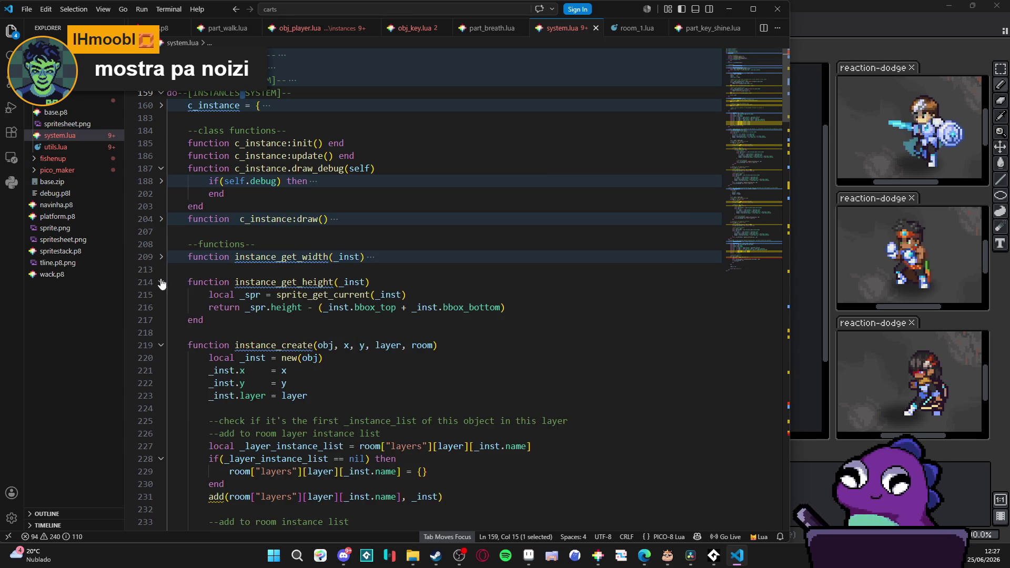
pyautogui.click(162, 282)
pyautogui.click(161, 308)
pyautogui.click(161, 332)
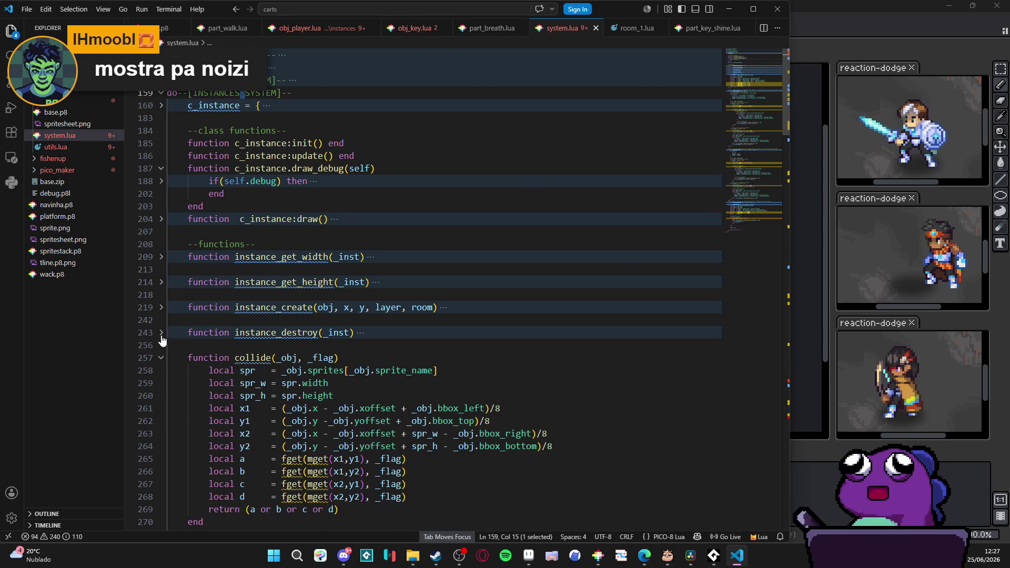
pyautogui.click(161, 358)
pyautogui.scroll(-1, 165, 370)
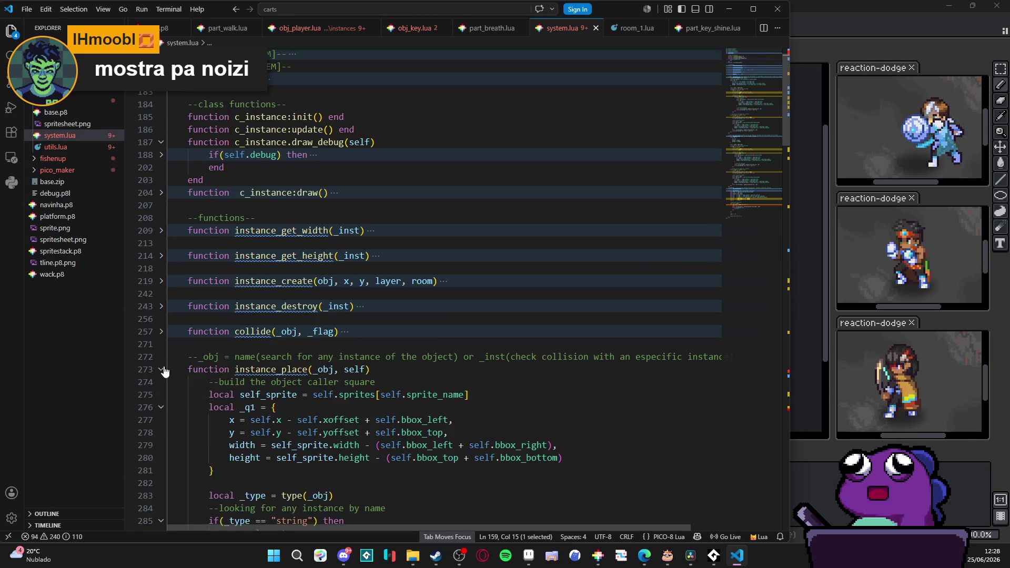
pyautogui.click(161, 371)
pyautogui.scroll(-1, 157, 371)
pyautogui.scroll(-1, 157, 370)
pyautogui.click(161, 370)
pyautogui.scroll(-1, 161, 370)
pyautogui.click(161, 371)
pyautogui.scroll(-1, 163, 357)
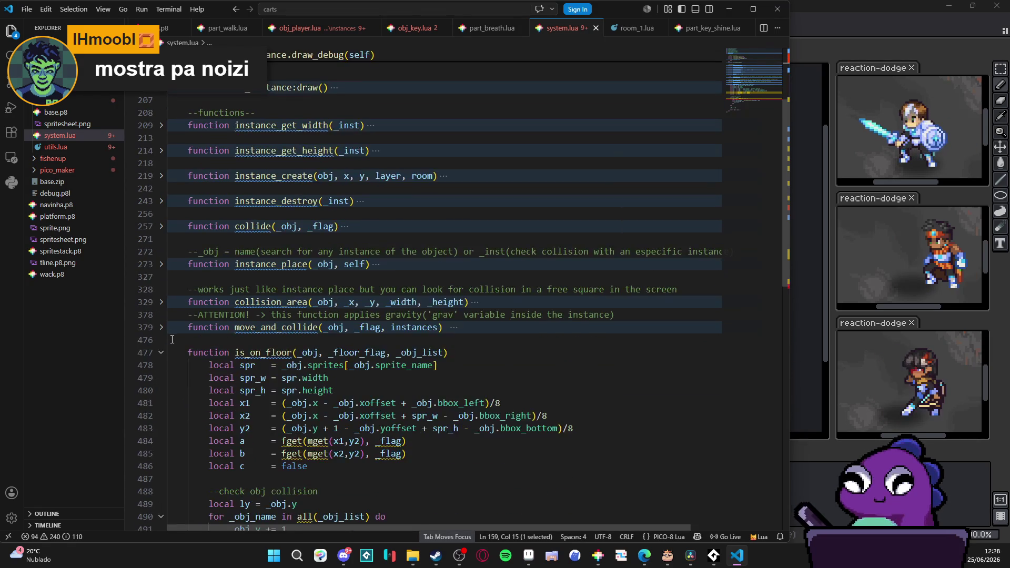
pyautogui.click(161, 353)
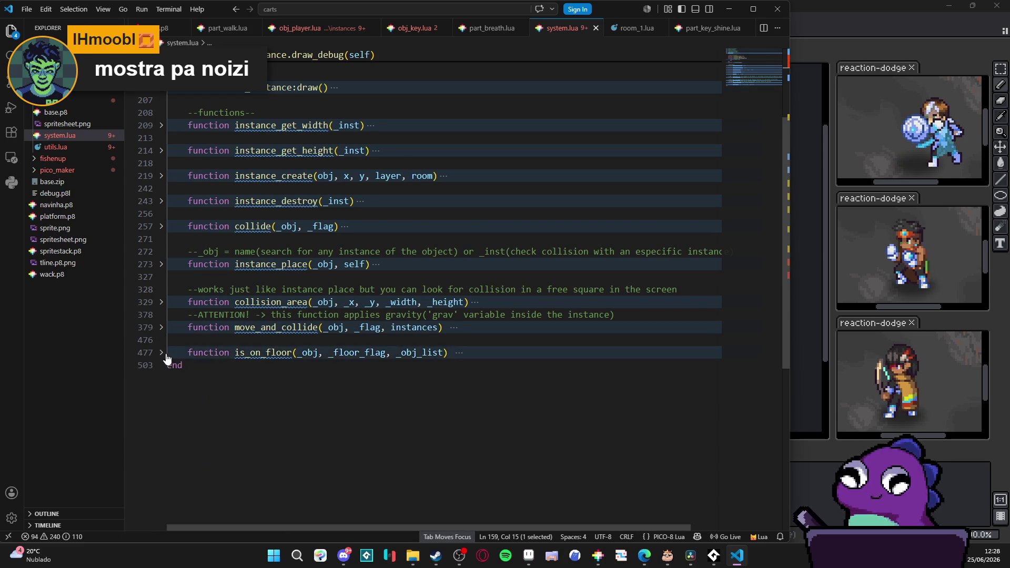
pyautogui.scroll(-1, 165, 347)
pyautogui.scroll(4, 168, 343)
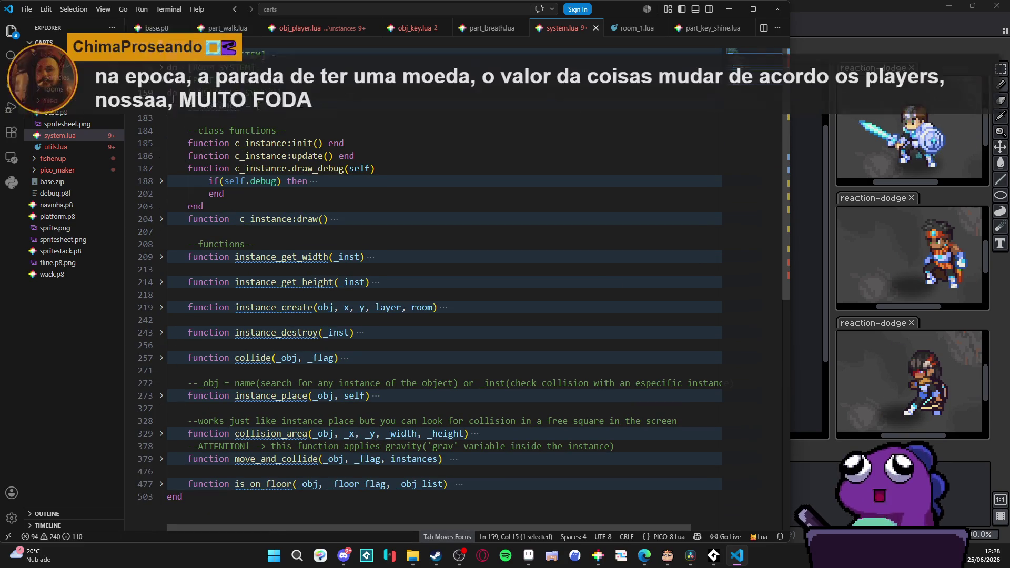
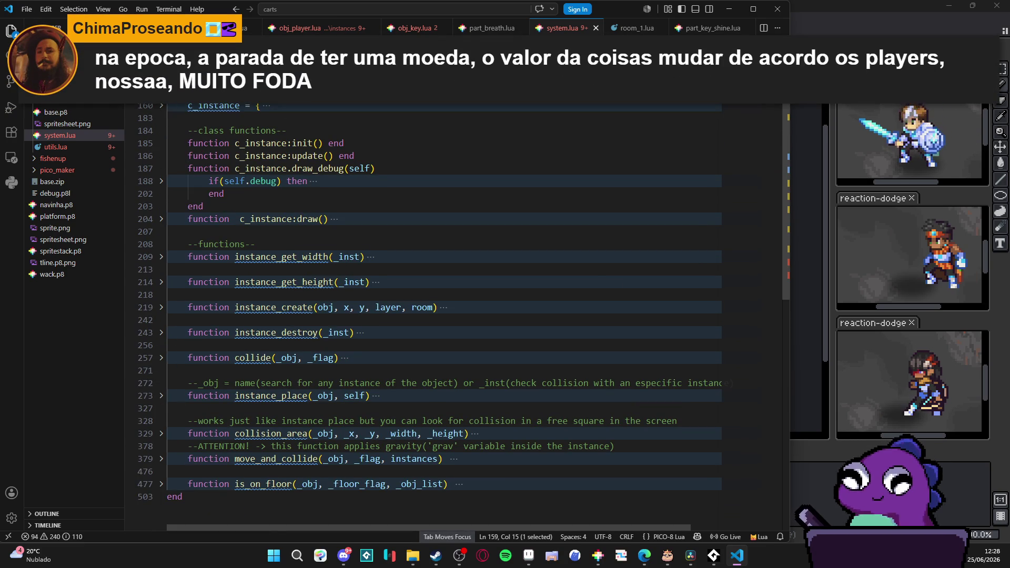
# Bring up obj_player.lua's hold_key function, which picks up, carries and throws the key.
pyautogui.click(307, 181)
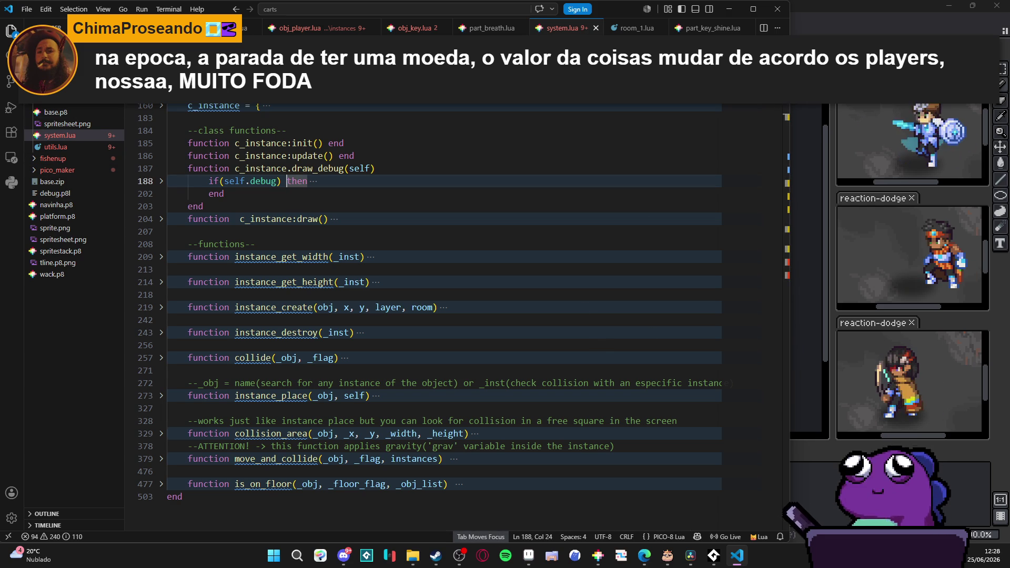
pyautogui.click(312, 32)
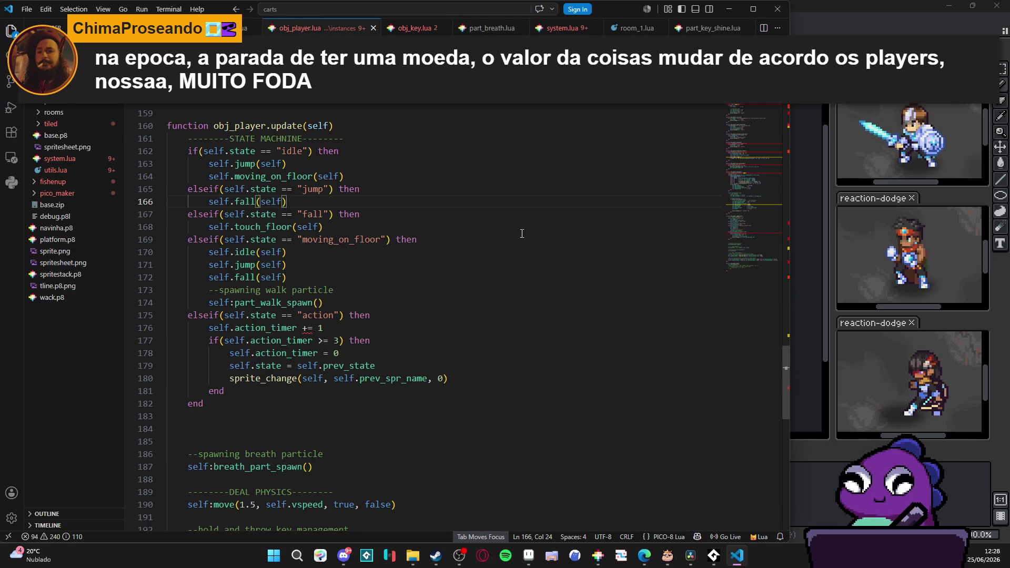
pyautogui.click(752, 141)
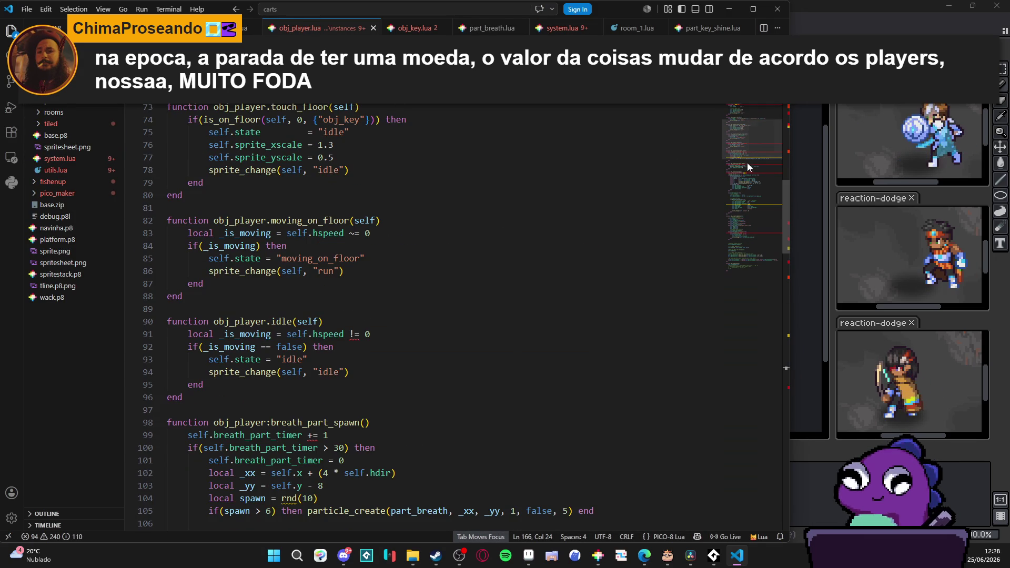
pyautogui.scroll(-10, 746, 168)
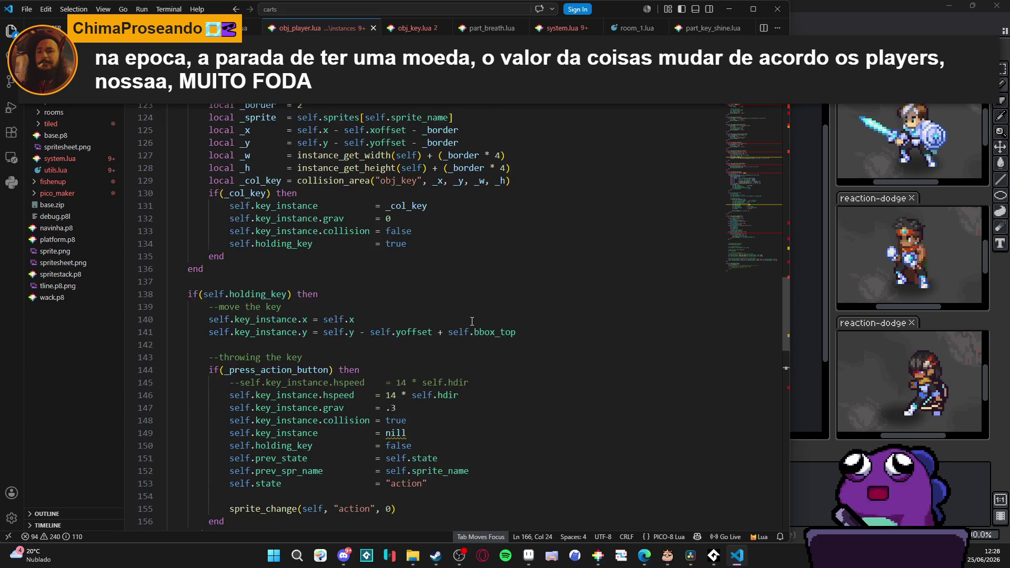
pyautogui.scroll(-3, 472, 321)
pyautogui.scroll(2, 472, 321)
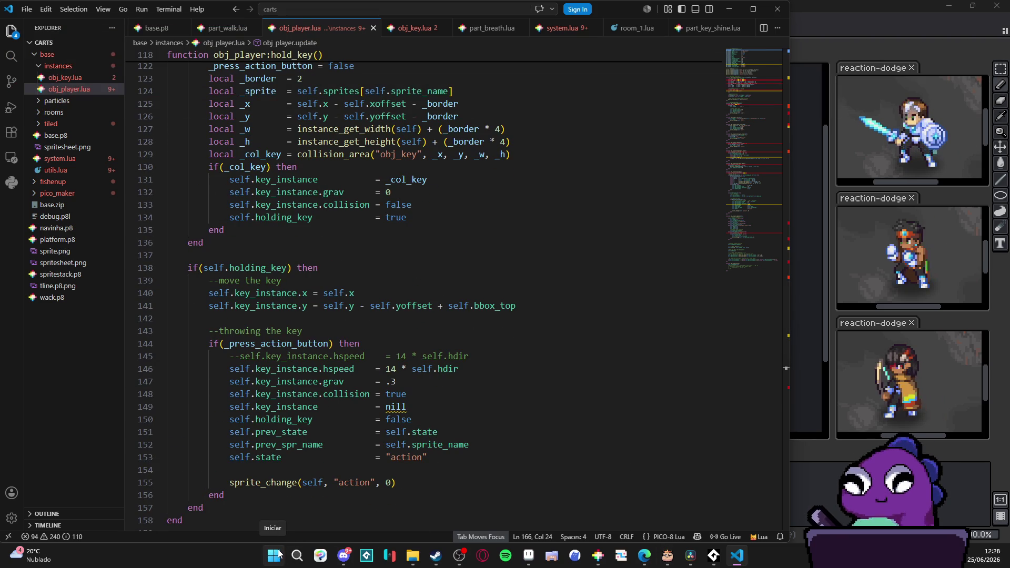
# Load base/base.p8 in PICO-8 and run the cart.
pyautogui.click(598, 555)
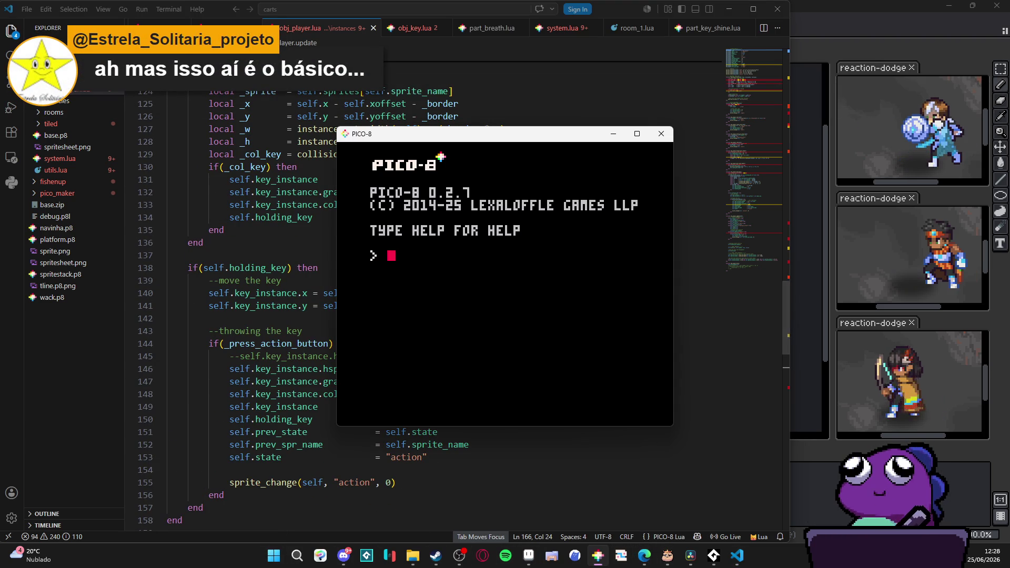
pyautogui.write('load bas')
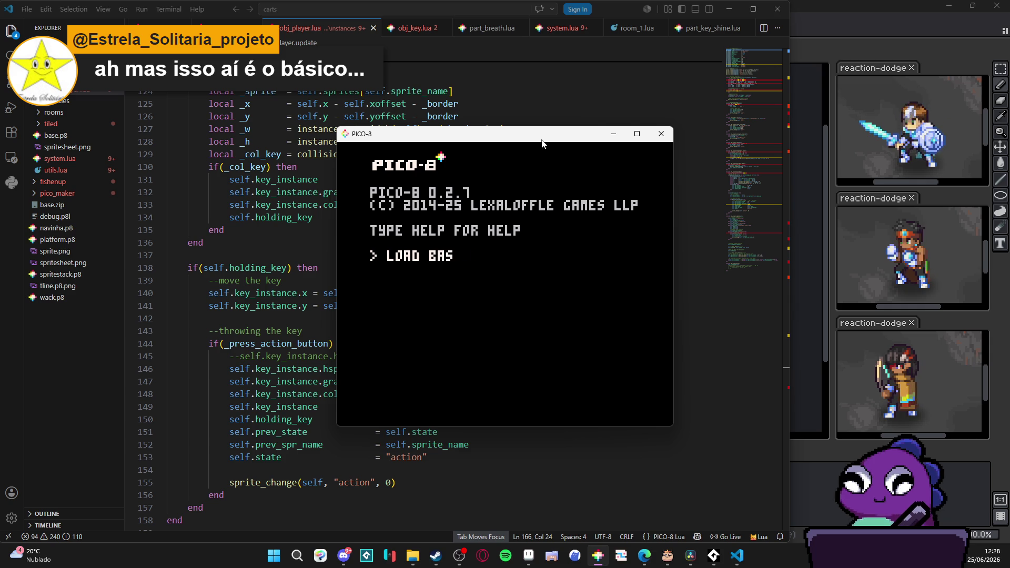
pyautogui.write('e/base.p8')
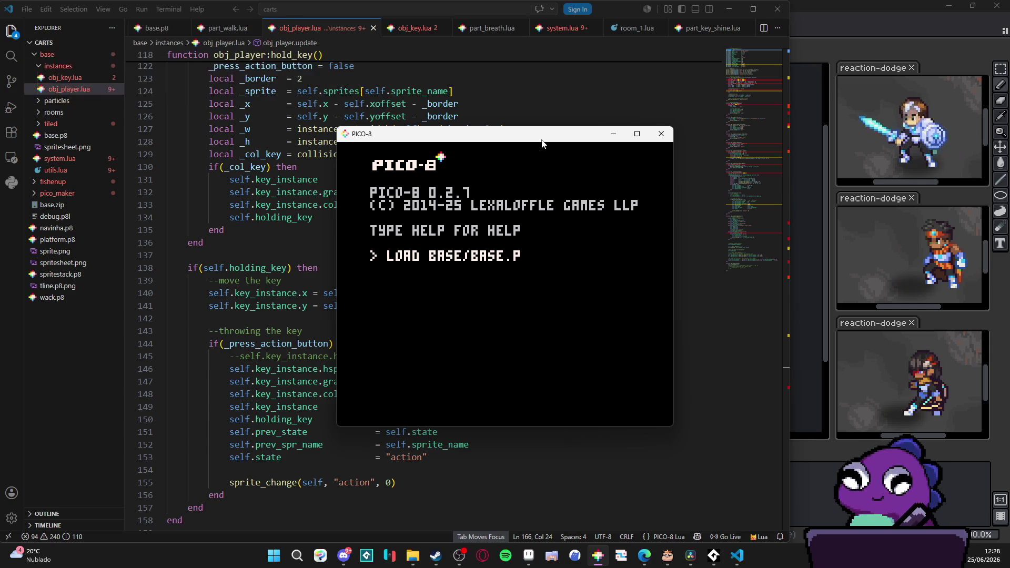
pyautogui.press('Return')
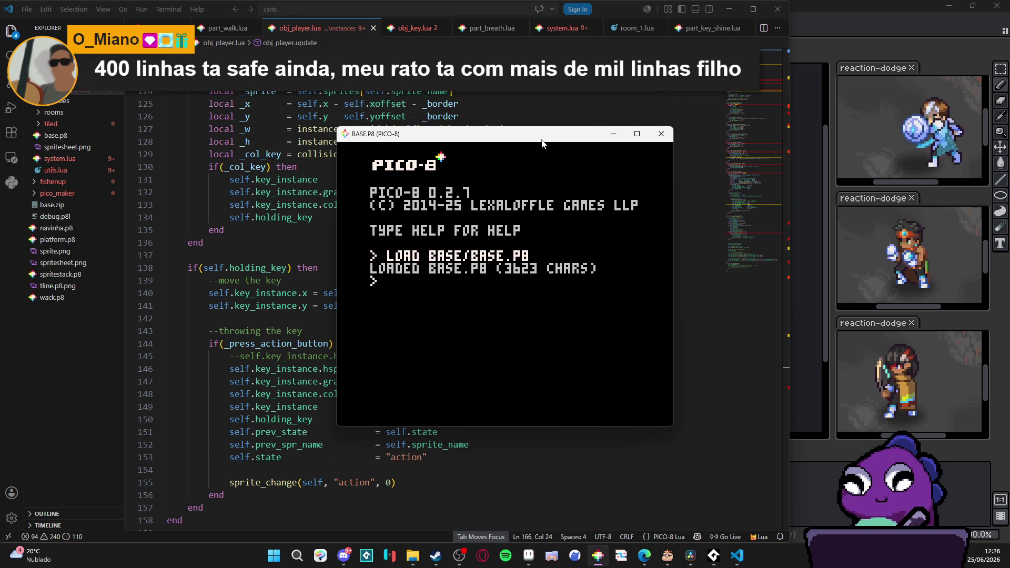
pyautogui.hotkey('ctrl', 'r')
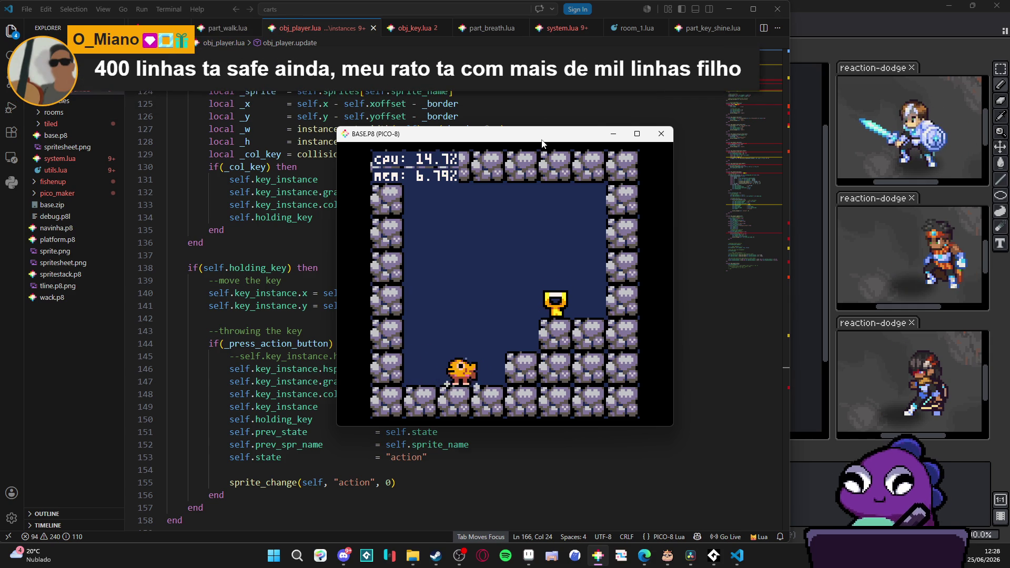
# Jump and walk the player left and right around the room below the key.
pyautogui.press('z')
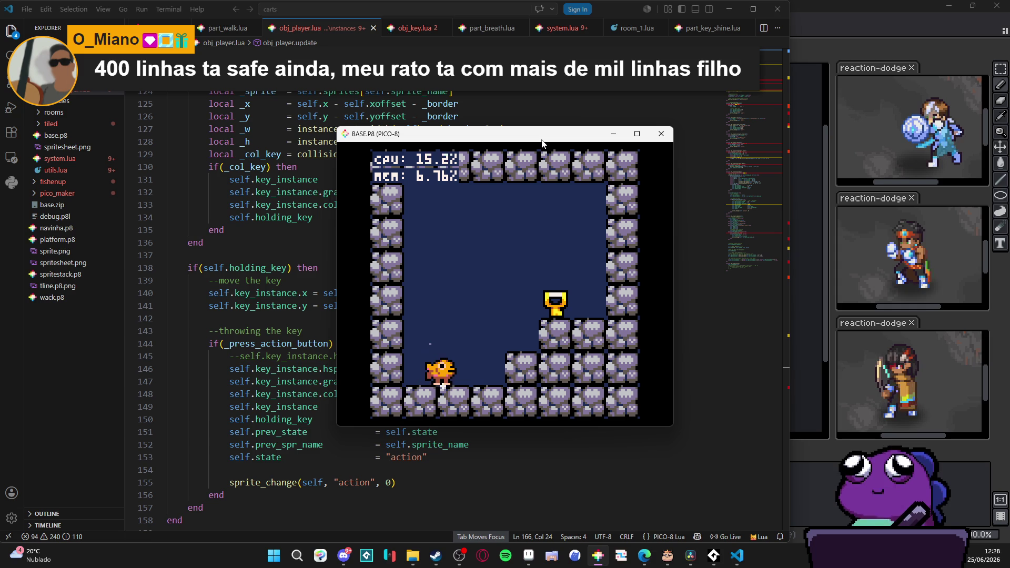
pyautogui.press('Right')
pyautogui.press('z')
pyautogui.press('Left')
pyautogui.press('Right')
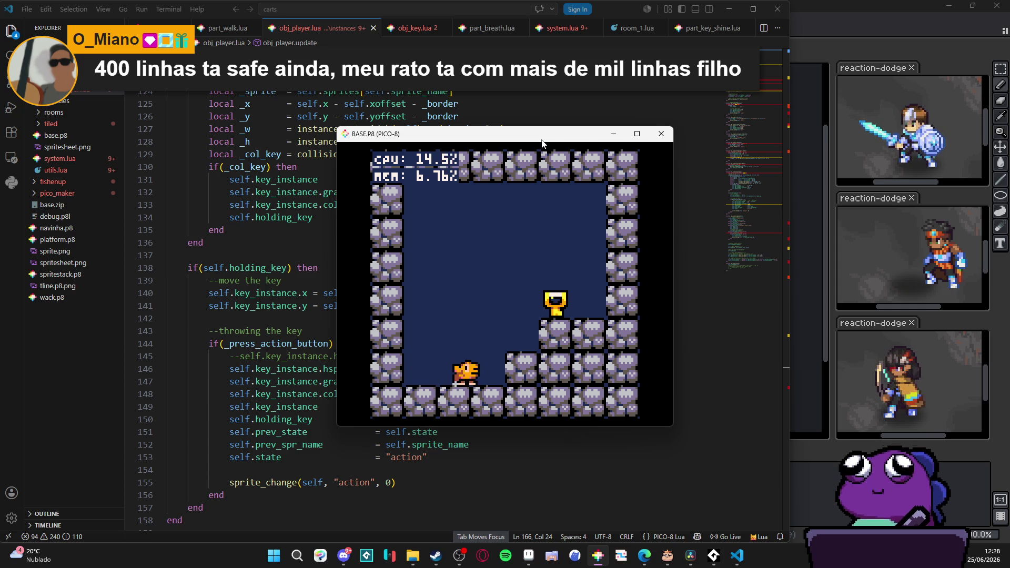
pyautogui.press('Left')
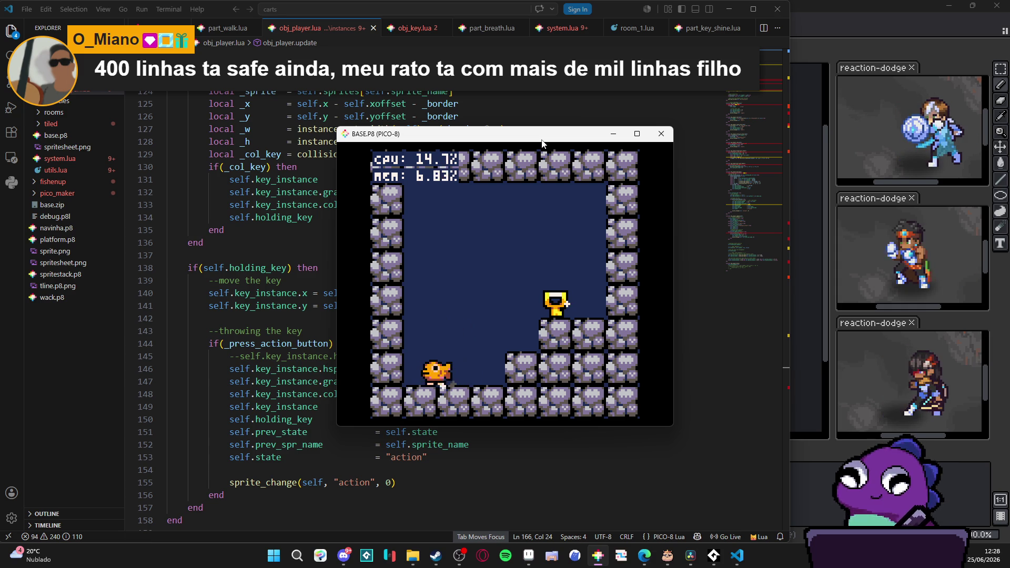
pyautogui.press('Left')
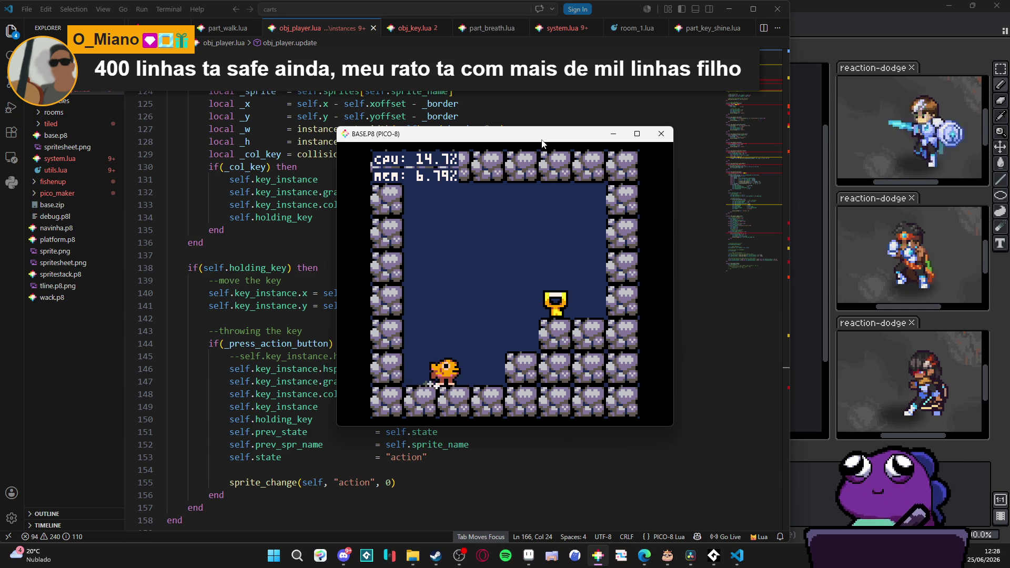
pyautogui.press('Left')
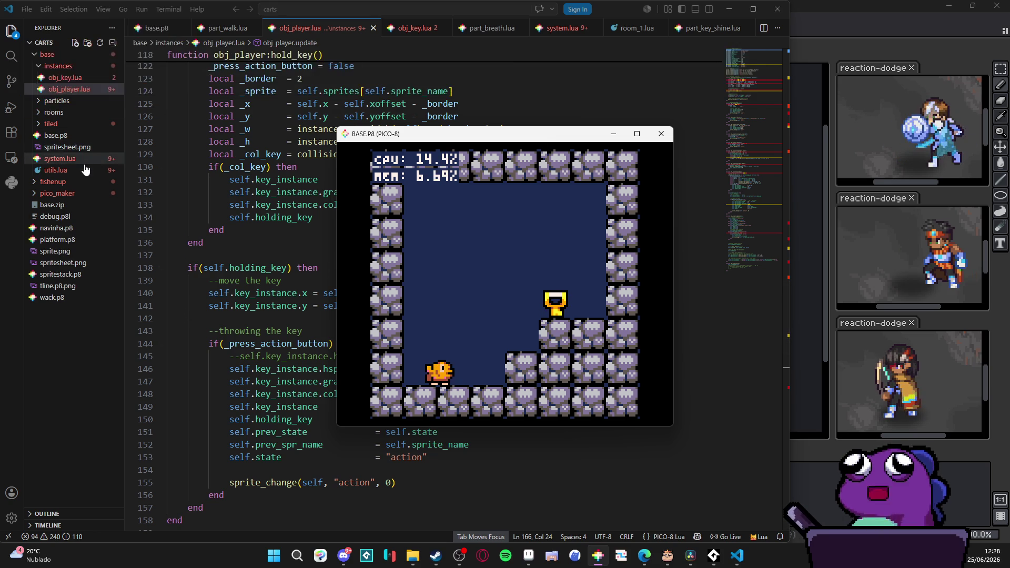
# Look through system.lua, obj_player.lua and obj_key.lua.
pyautogui.click(68, 158)
pyautogui.scroll(-3, 186, 445)
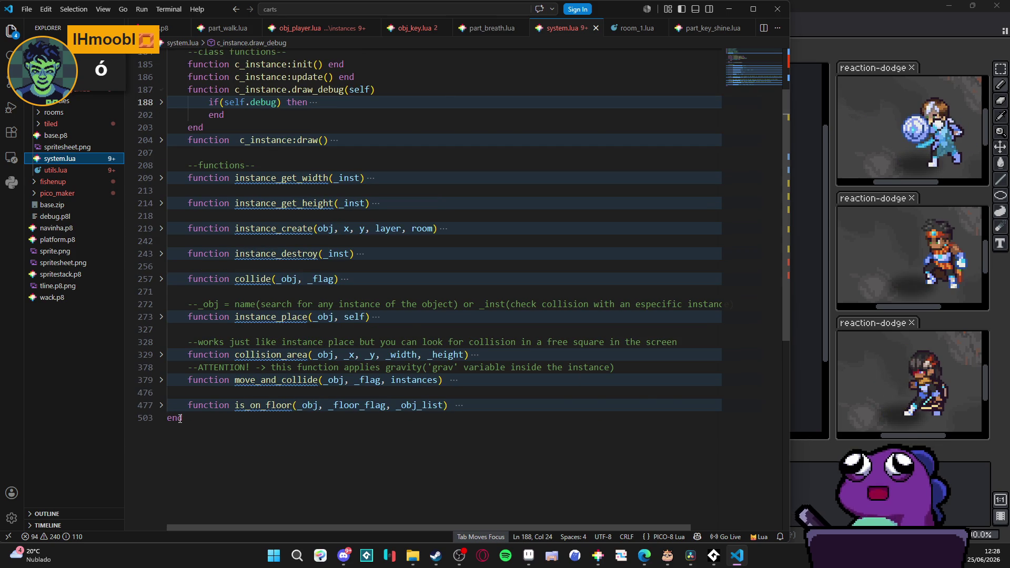
pyautogui.scroll(2, 179, 417)
pyautogui.hotkey('ctrl', 'Tab')
pyautogui.scroll(-14, 227, 324)
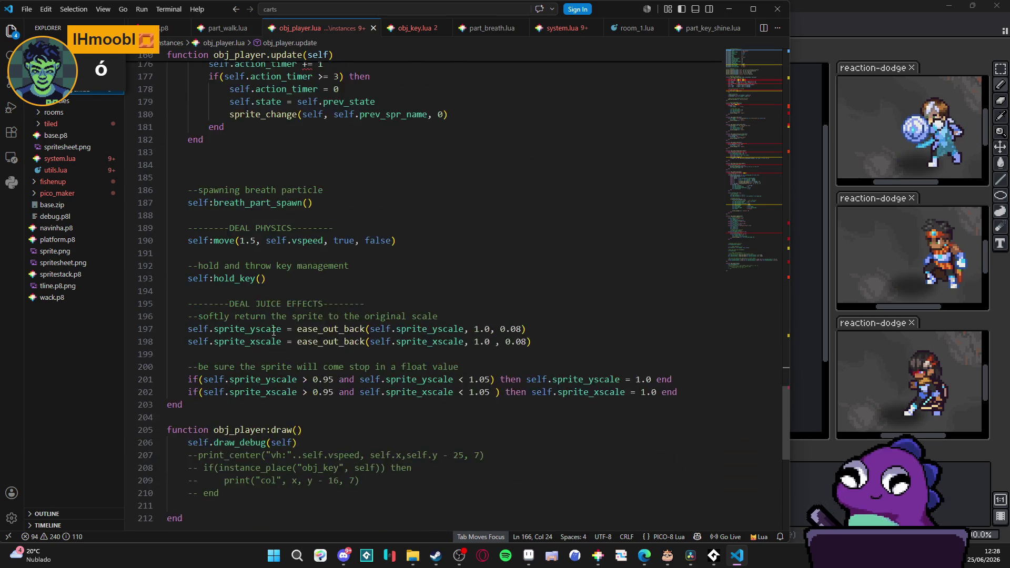
pyautogui.scroll(5, 283, 344)
pyautogui.hotkey('ctrl', 'Tab')
pyautogui.scroll(4, 224, 306)
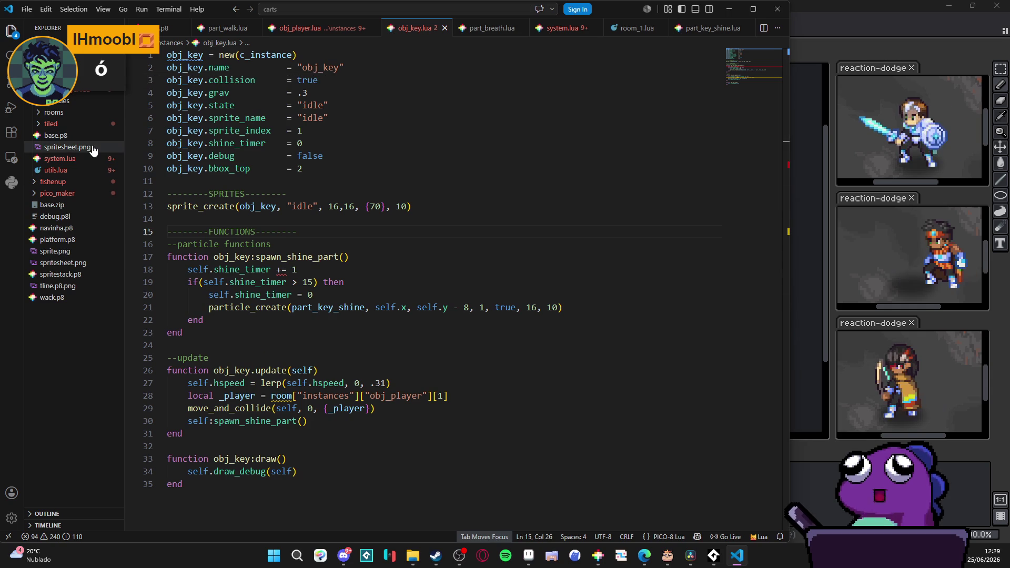
# Skim utils.lua and base.p8, returning to the top of base.p8.
pyautogui.click(78, 169)
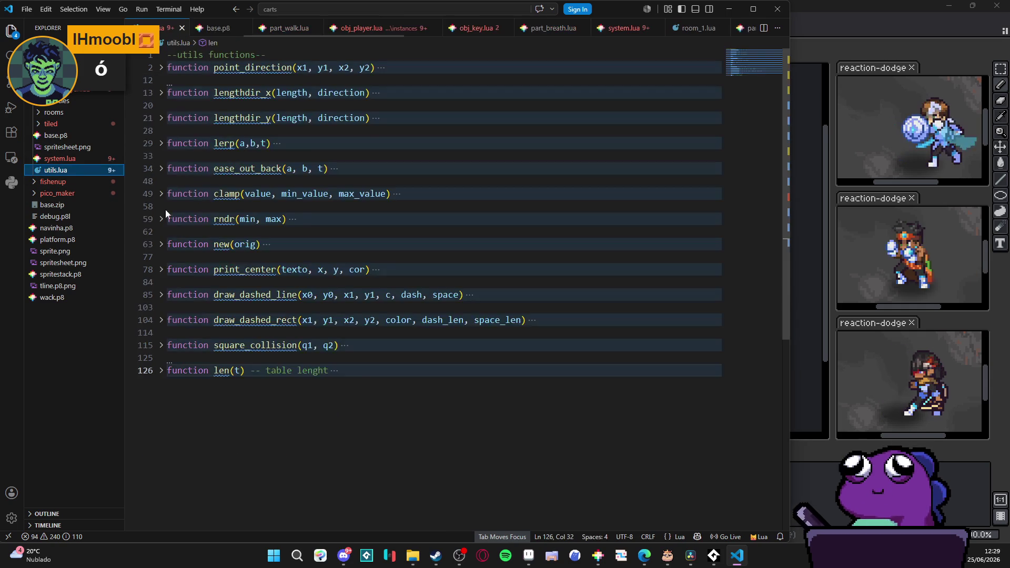
pyautogui.scroll(-5, 175, 379)
pyautogui.scroll(5, 187, 397)
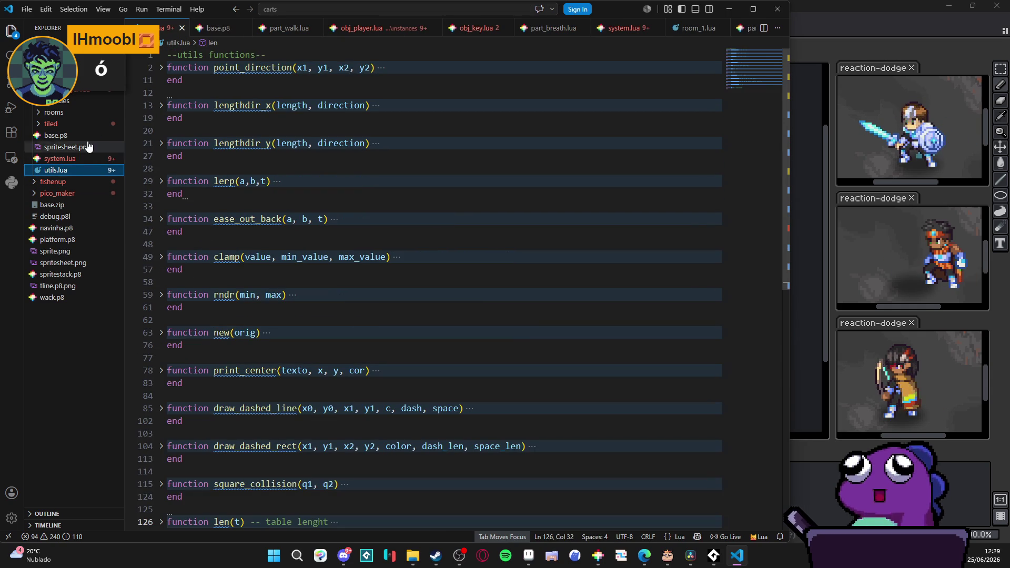
pyautogui.click(217, 28)
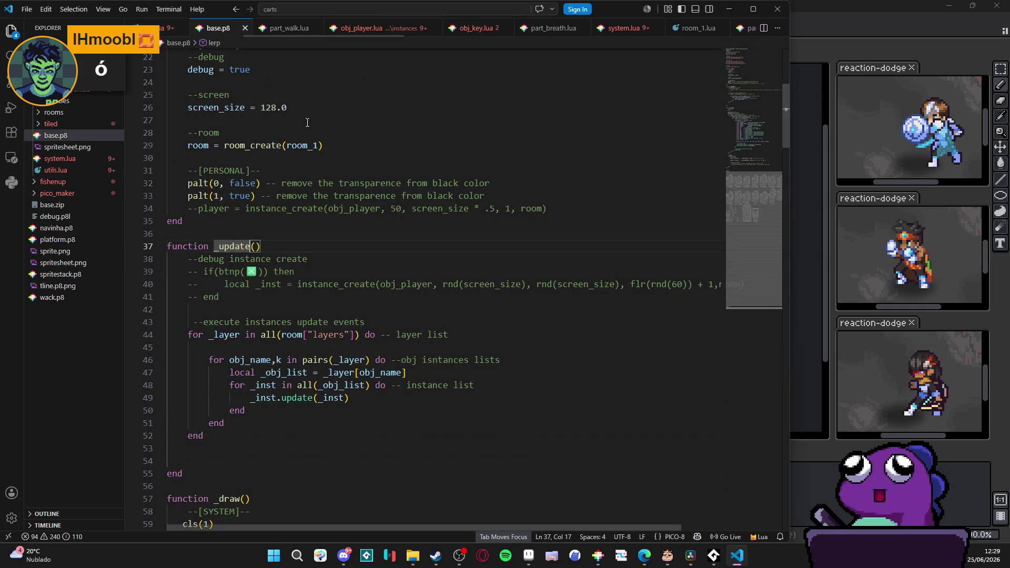
pyautogui.scroll(-5, 371, 210)
pyautogui.scroll(-3, 764, 203)
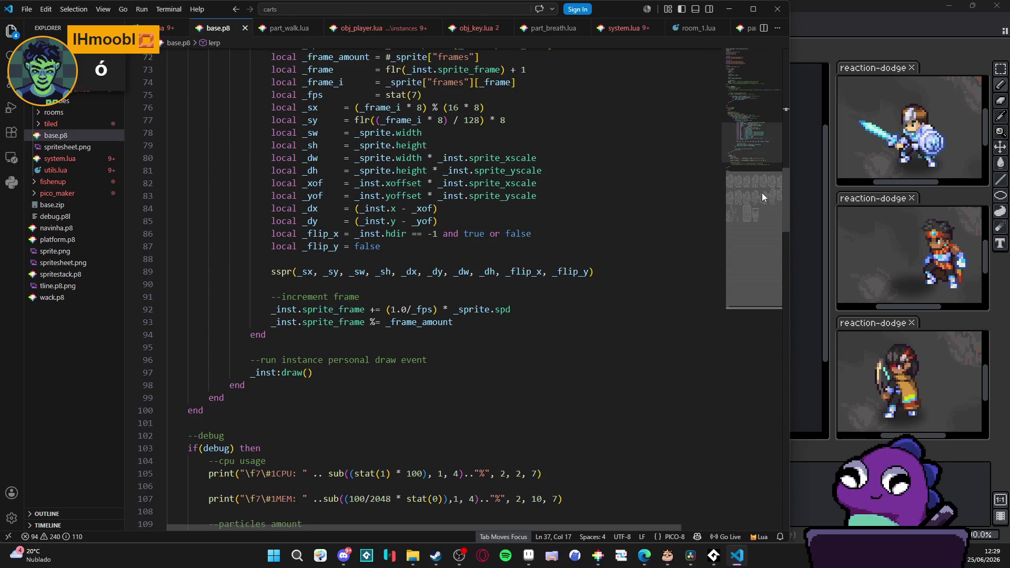
pyautogui.scroll(-3, 752, 158)
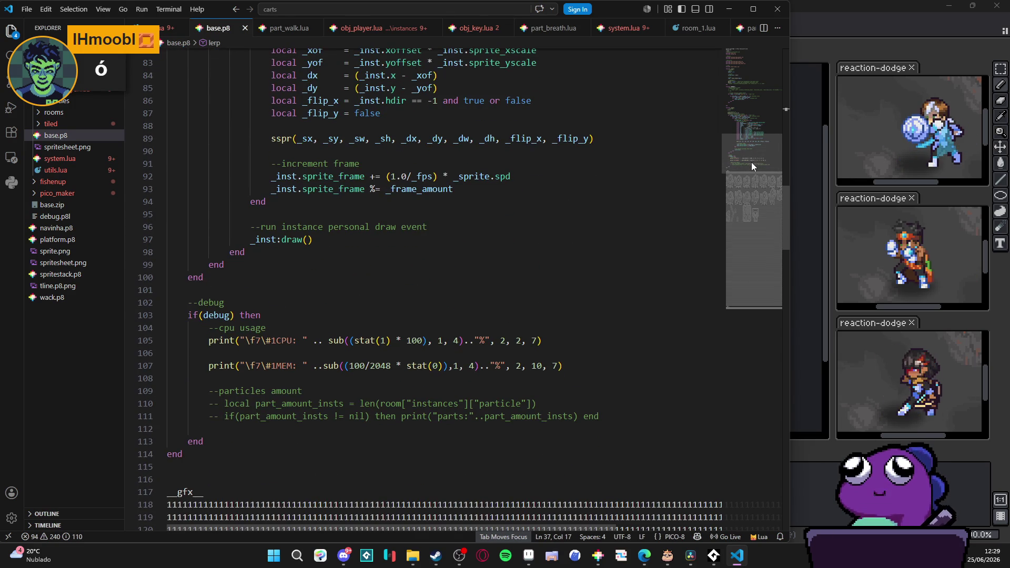
pyautogui.moveTo(751, 162); pyautogui.dragTo(751, 74)
# Return to obj_player.lua, then bring the running PICO-8 game back to the front.
pyautogui.hotkey('ctrl', 'Tab')
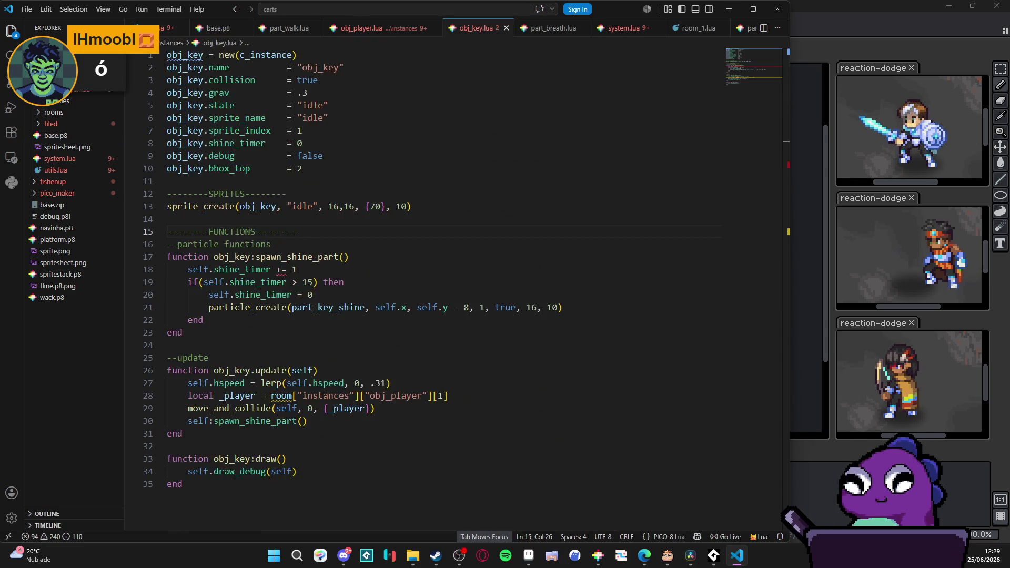
pyautogui.hotkey('ctrl', 'Tab')
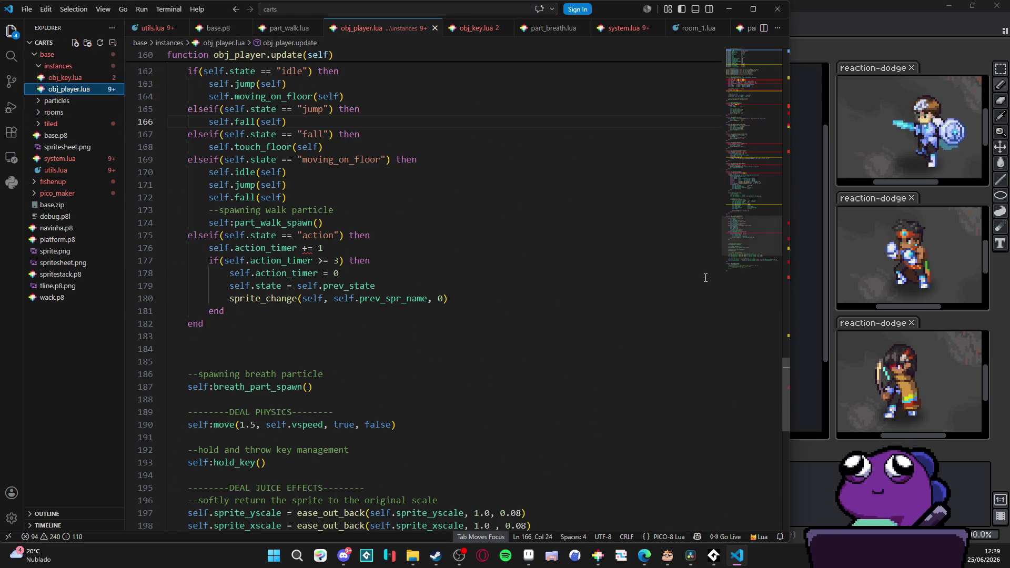
pyautogui.moveTo(714, 555)
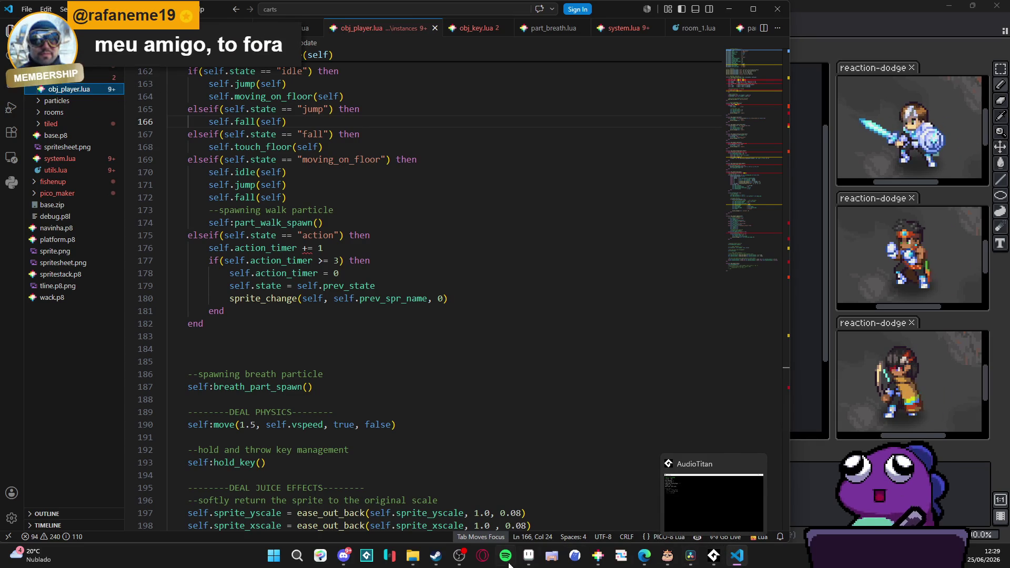
pyautogui.click(600, 562)
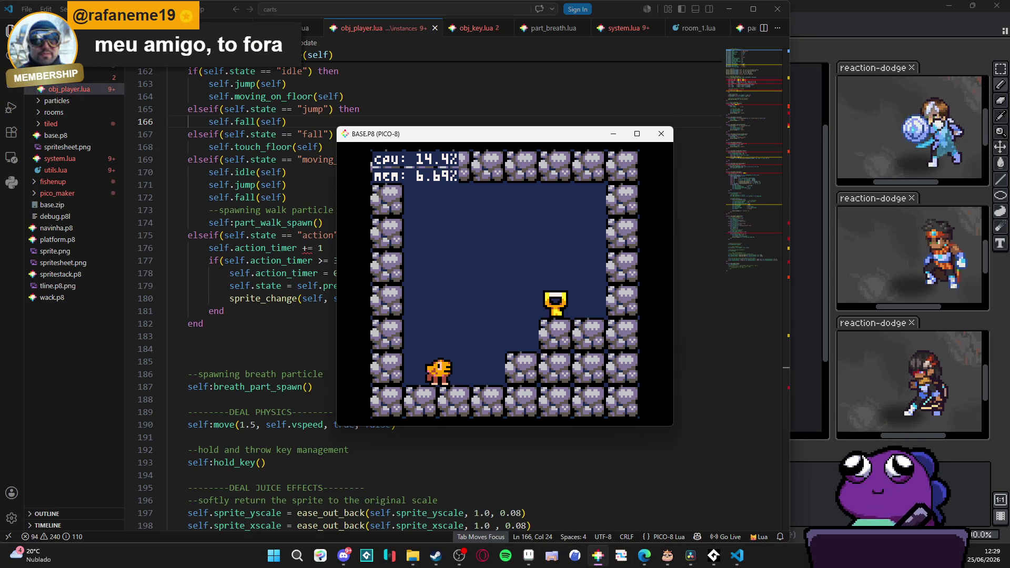
# Move the player onto the first rock step and pick up the golden key.
pyautogui.press('Right')
pyautogui.press('z')
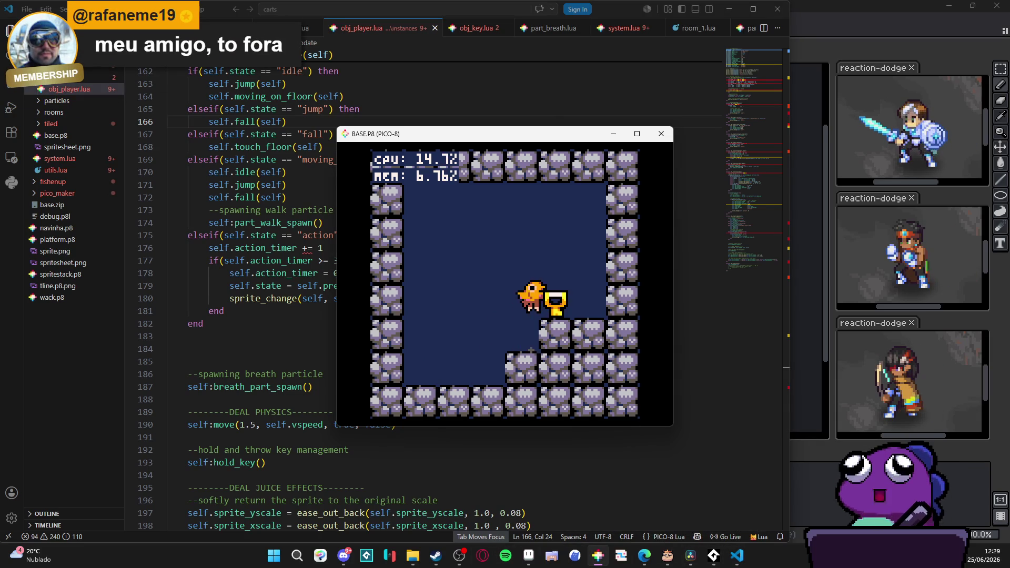
pyautogui.press('Right')
pyautogui.press('x')
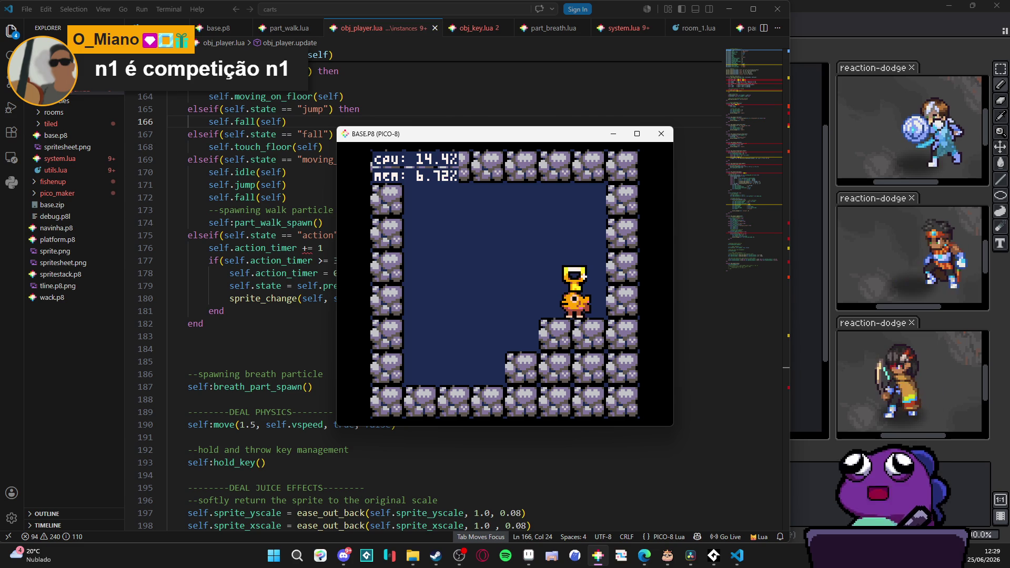
# Carry the key off the rock step, back up, then down to the floor.
pyautogui.press('Left')
pyautogui.press('z')
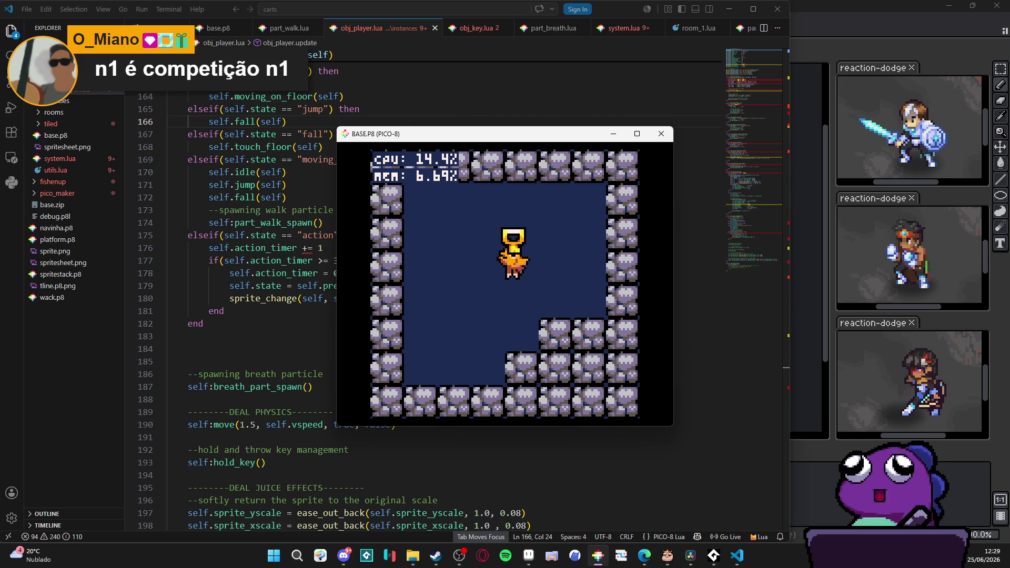
pyautogui.press('Right')
pyautogui.press('z')
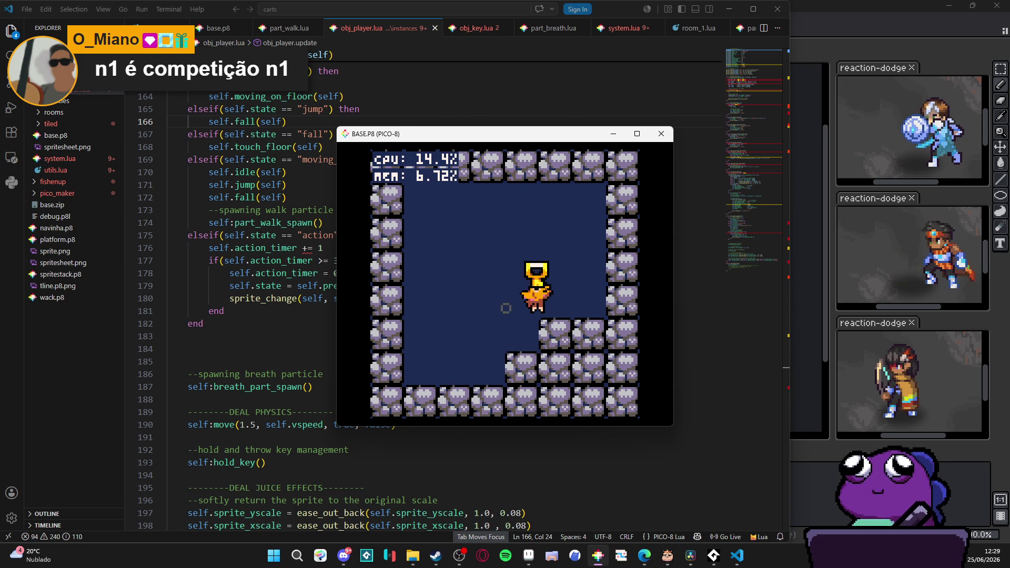
pyautogui.press('Left')
pyautogui.press('z')
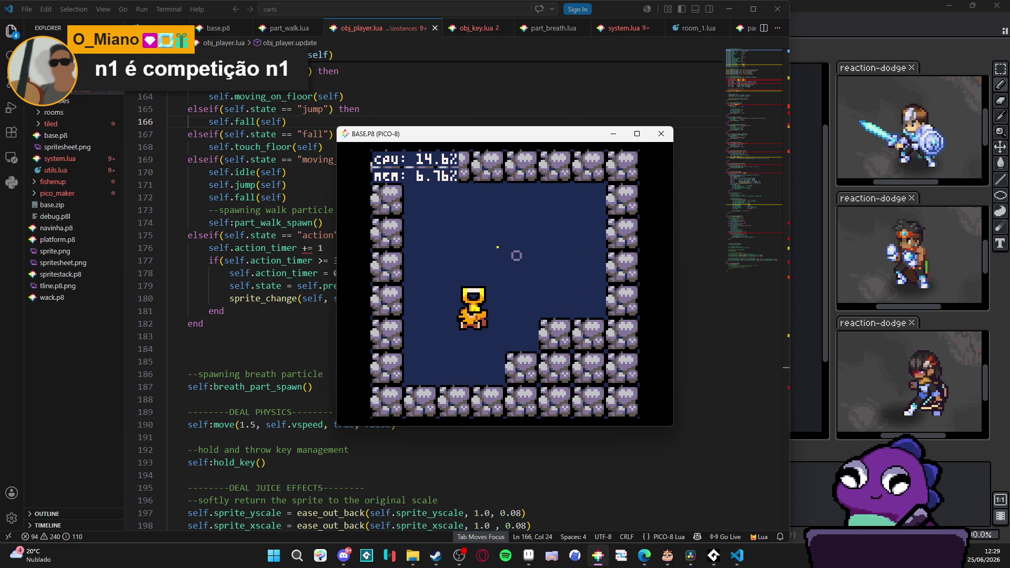
pyautogui.press('Left')
pyautogui.press('Left')
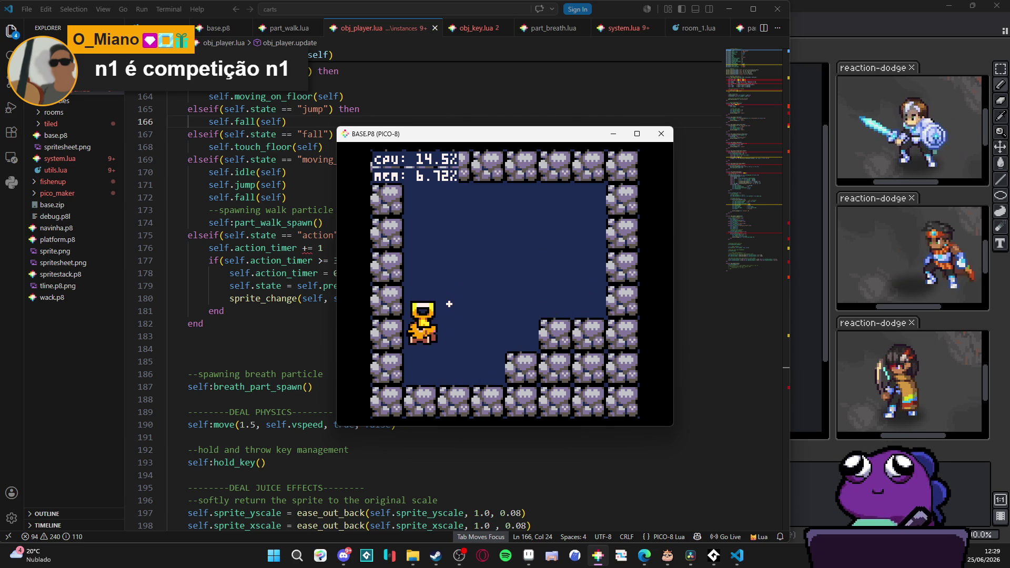
pyautogui.press('Right')
pyautogui.press('Left')
pyautogui.press('Right')
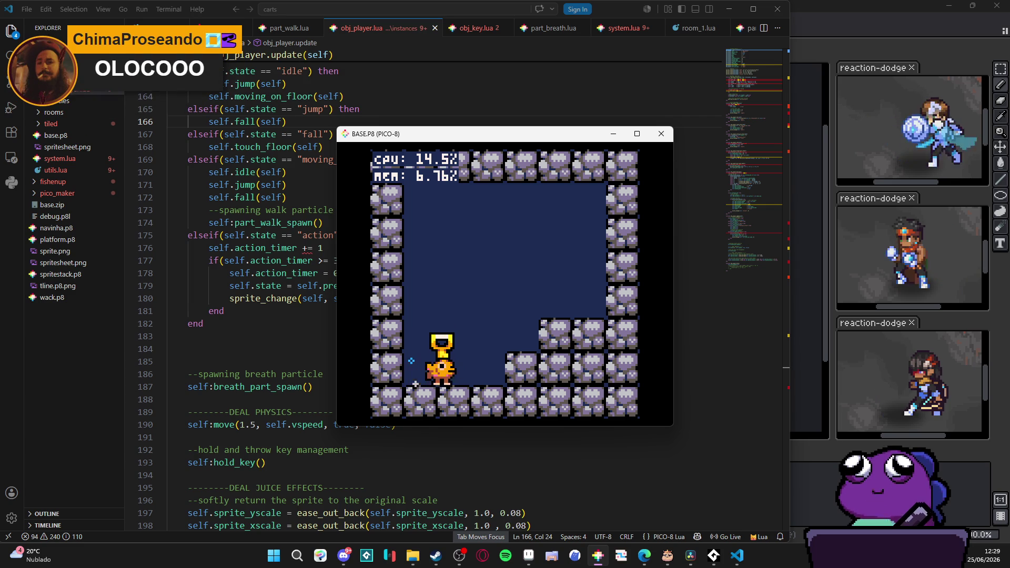
# Run right with the key onto the raised ledge, reach the right wall, and come back left.
pyautogui.press('Right')
pyautogui.press('z')
pyautogui.press('Right')
pyautogui.press('z')
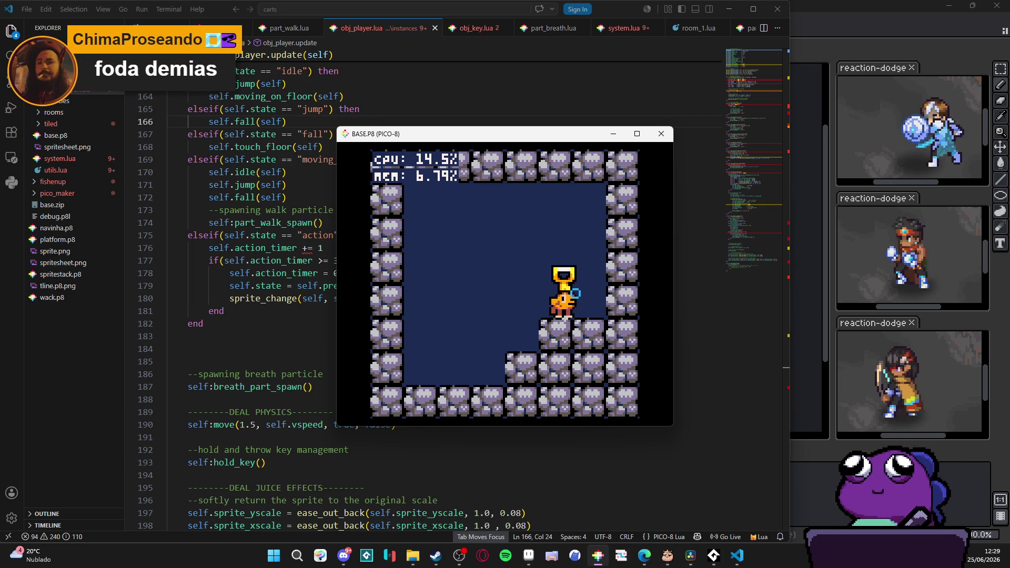
pyautogui.press('z')
pyautogui.press('Right')
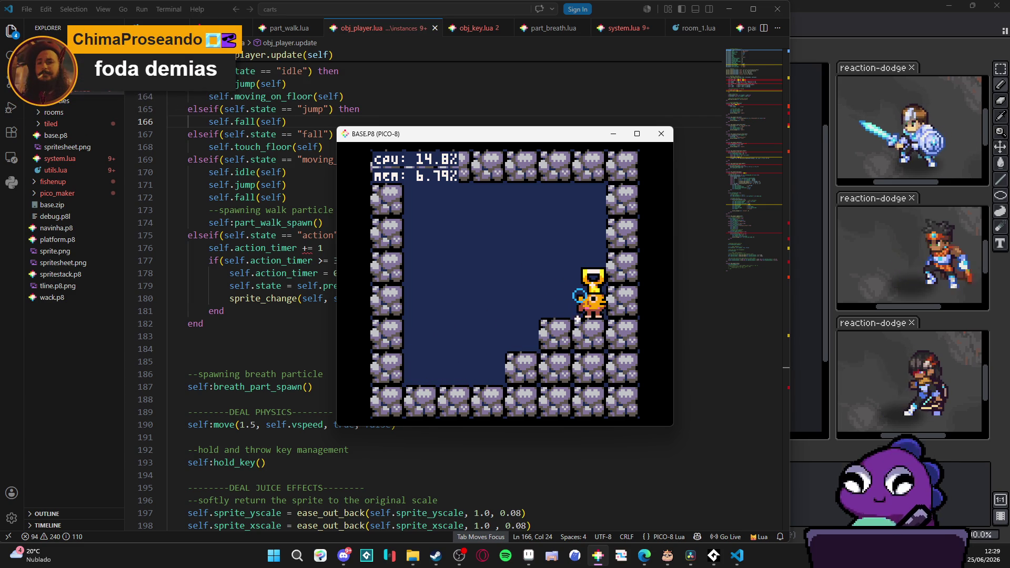
pyautogui.press('Left')
pyautogui.press('z')
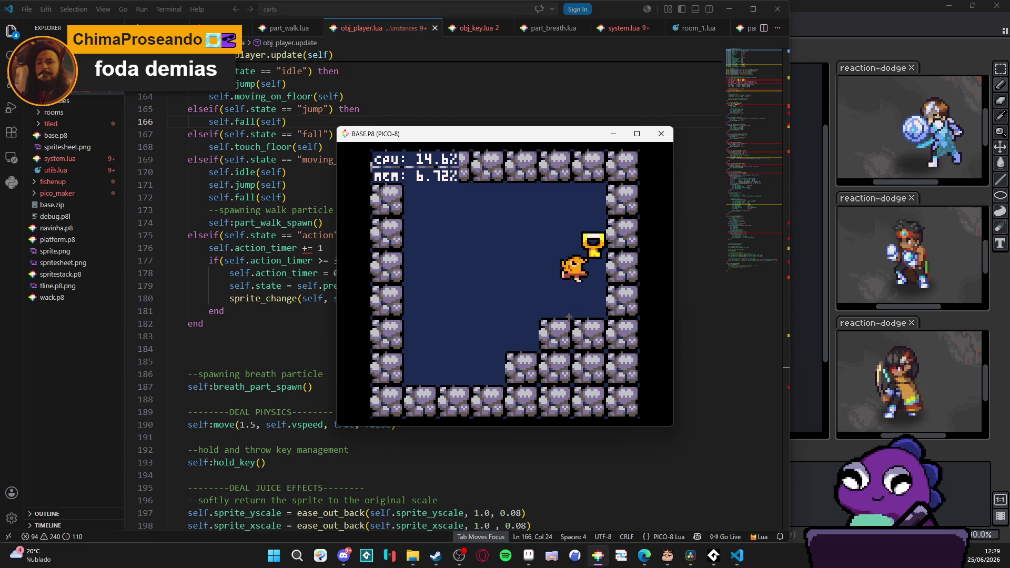
# Carry the key left and drop it near the left wall.
pyautogui.press('Left')
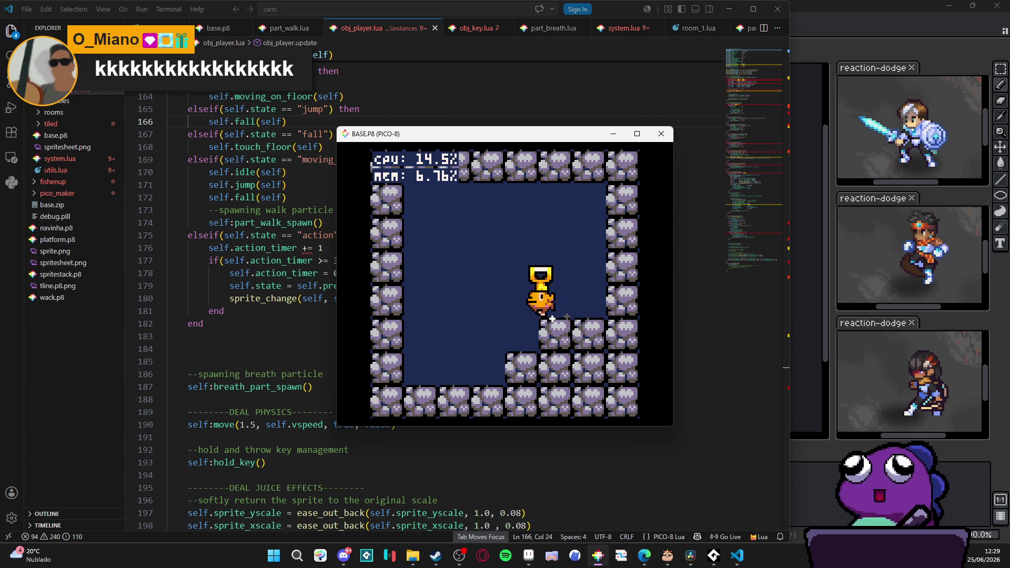
pyautogui.press('z')
pyautogui.press('Left')
pyautogui.press('Right')
pyautogui.press('z')
pyautogui.press('Left')
pyautogui.press('x')
# Pick the key back up, throw it to the left, and grab it again.
pyautogui.press('Right')
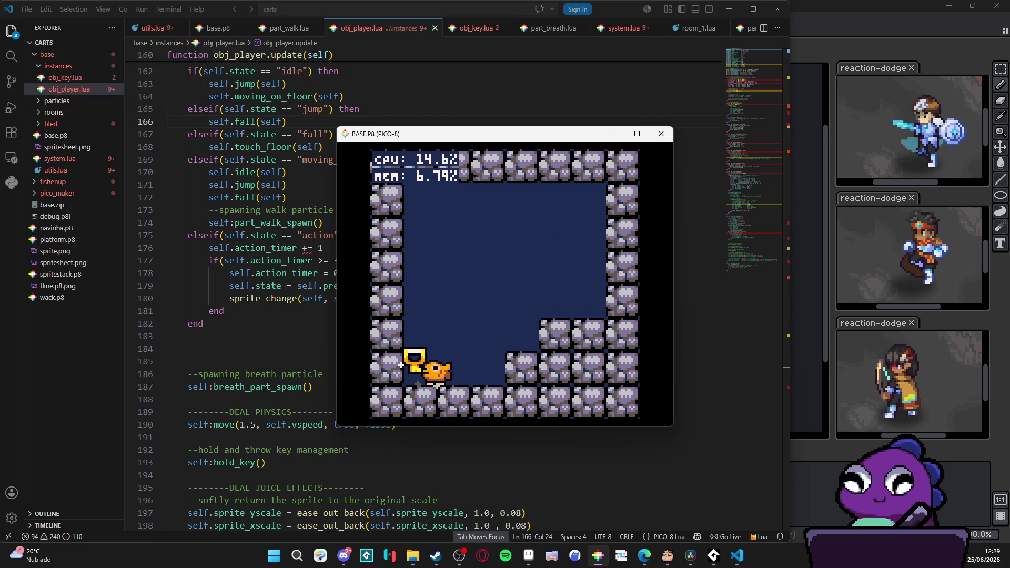
pyautogui.press('z')
pyautogui.press('Left')
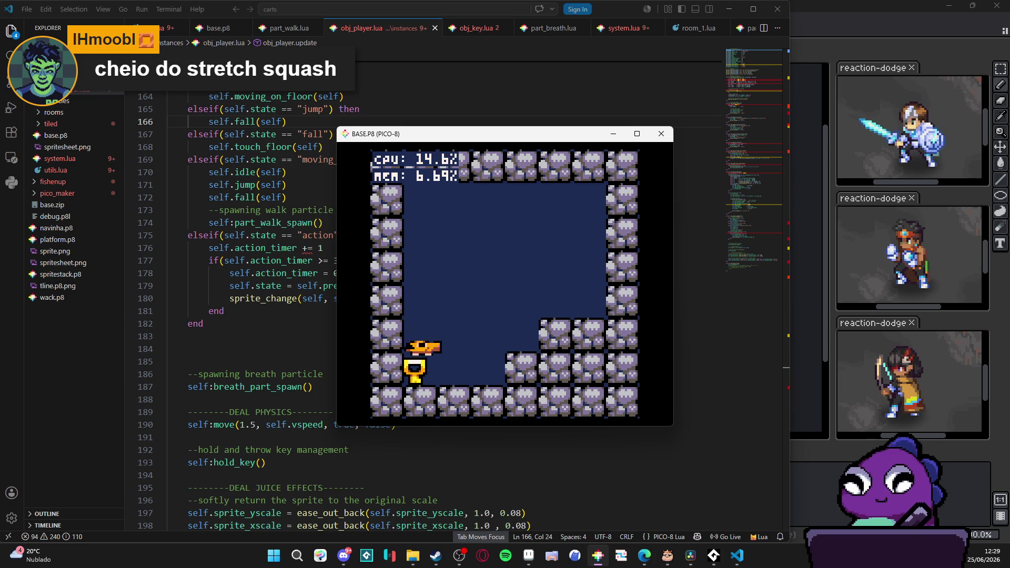
pyautogui.press('x')
pyautogui.press('Right')
pyautogui.press('z')
pyautogui.press('x')
pyautogui.press('Left')
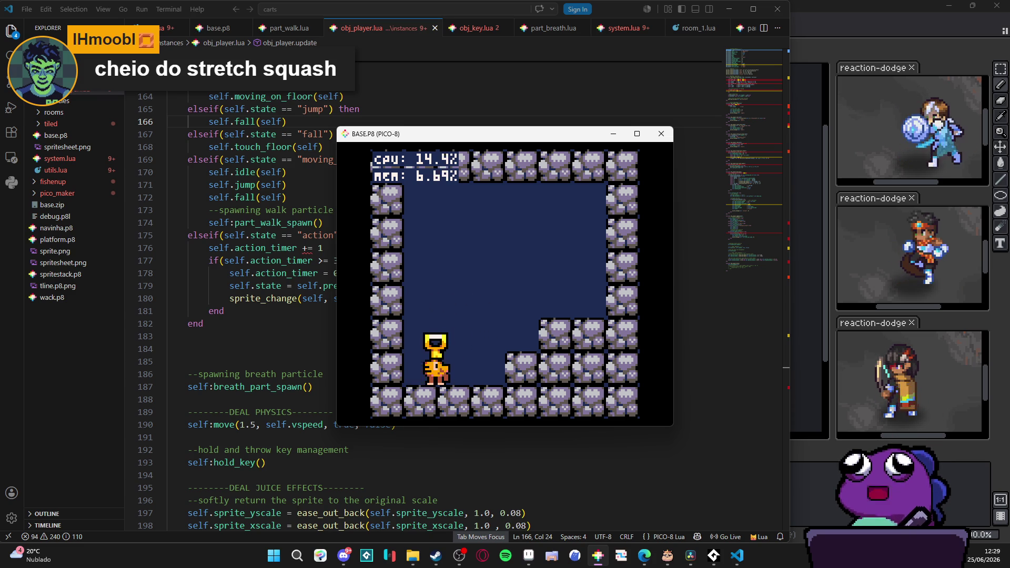
pyautogui.press('x')
# Carry the key onto the step, throw it left from a jump, and retrieve it.
pyautogui.press('Left')
pyautogui.press('z')
pyautogui.press('Right')
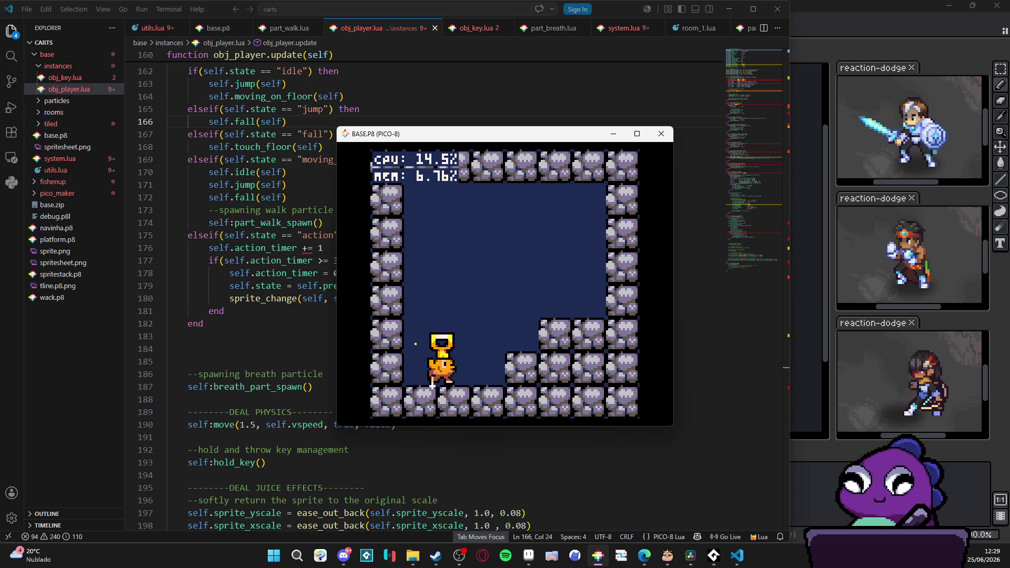
pyautogui.press('Right')
pyautogui.press('z')
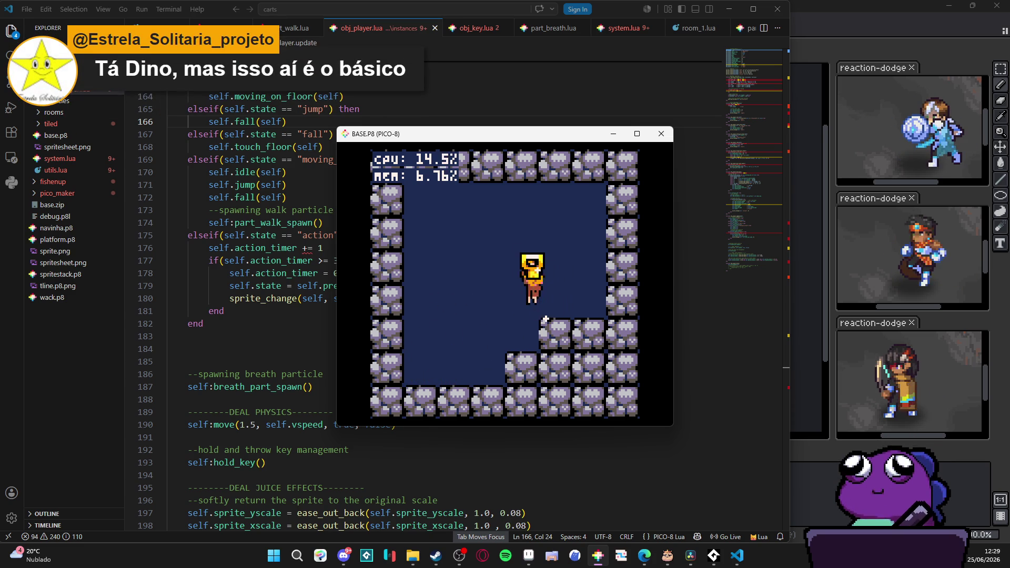
pyautogui.press('x')
pyautogui.press('Left')
pyautogui.press('z')
pyautogui.press('x')
# Repeatedly jump with the key, throw it down-left to the floor, and pick it up.
pyautogui.press('Right')
pyautogui.press('z')
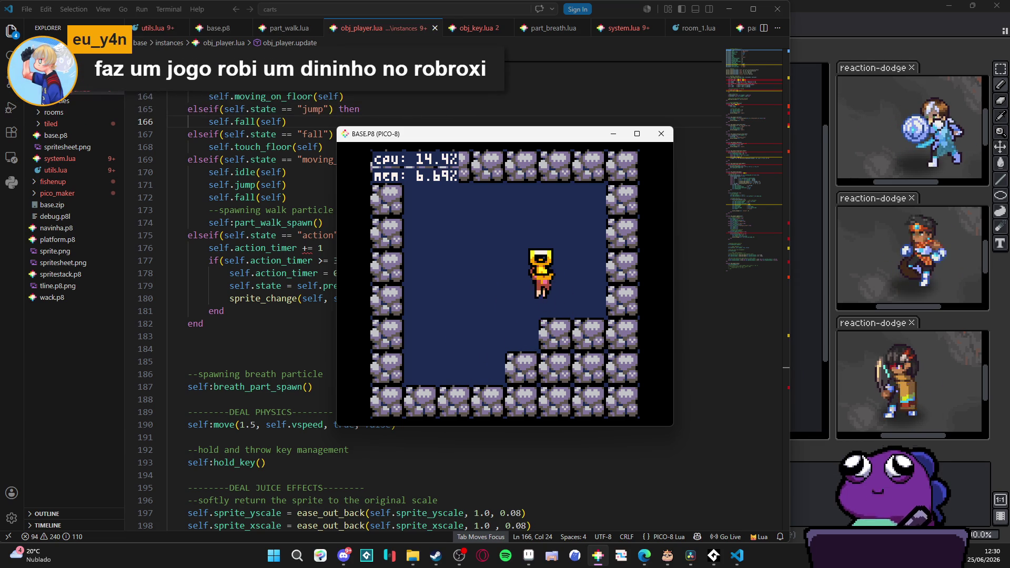
pyautogui.press('x')
pyautogui.press('Left')
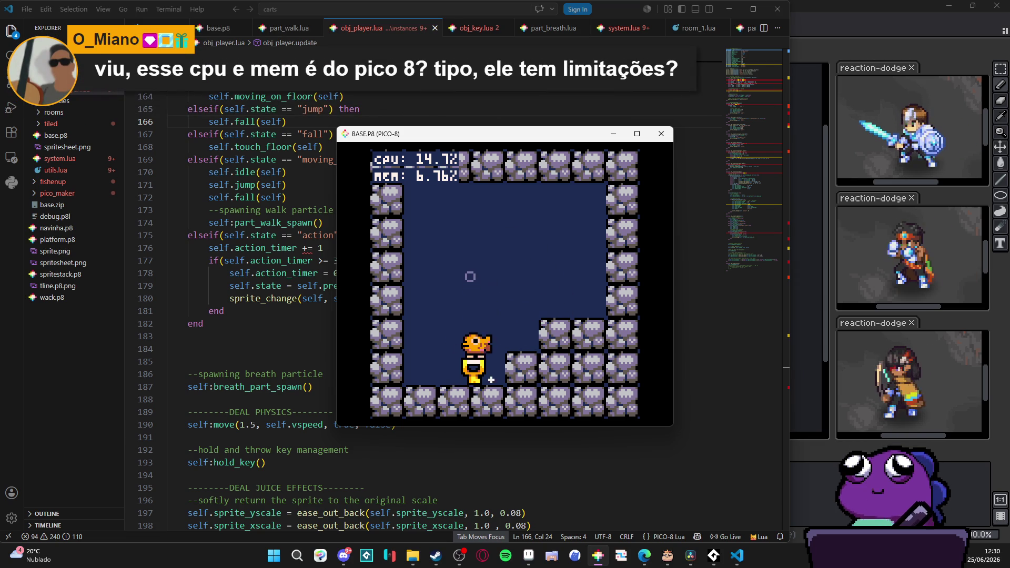
pyautogui.press('x')
pyautogui.press('Right')
pyautogui.press('z')
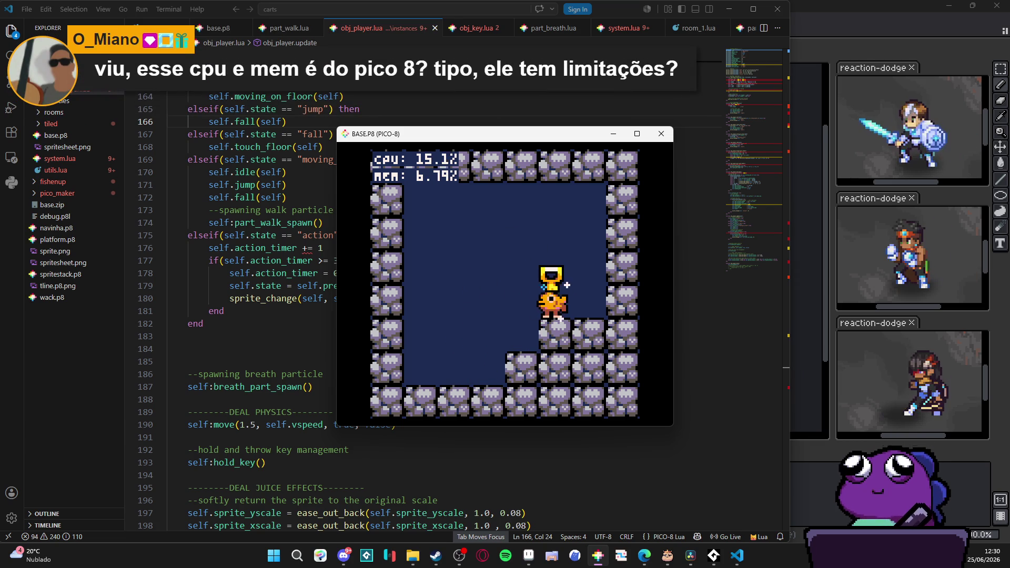
pyautogui.press('Left')
pyautogui.press('x')
pyautogui.press('z')
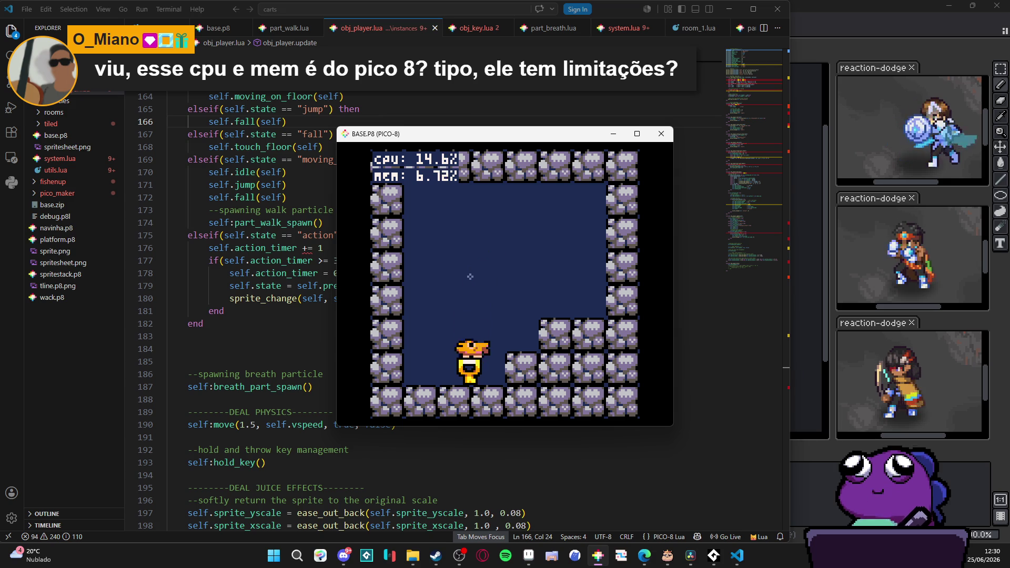
pyautogui.press('x')
# Jump onto the ledge with the key, throw it left onto the floor, and recover it.
pyautogui.press('Right')
pyautogui.press('z')
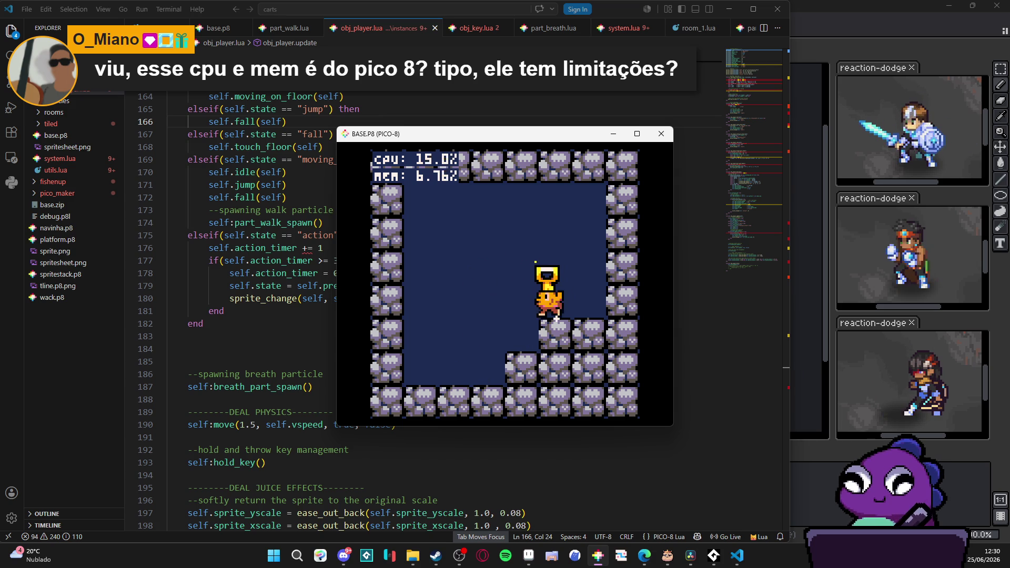
pyautogui.press('Left')
pyautogui.press('x')
pyautogui.press('z')
pyautogui.press('x')
# Hop onto the step, throw the key up and to the left, and pick it up.
pyautogui.press('Right')
pyautogui.press('z')
pyautogui.press('Left')
pyautogui.press('z')
pyautogui.press('x')
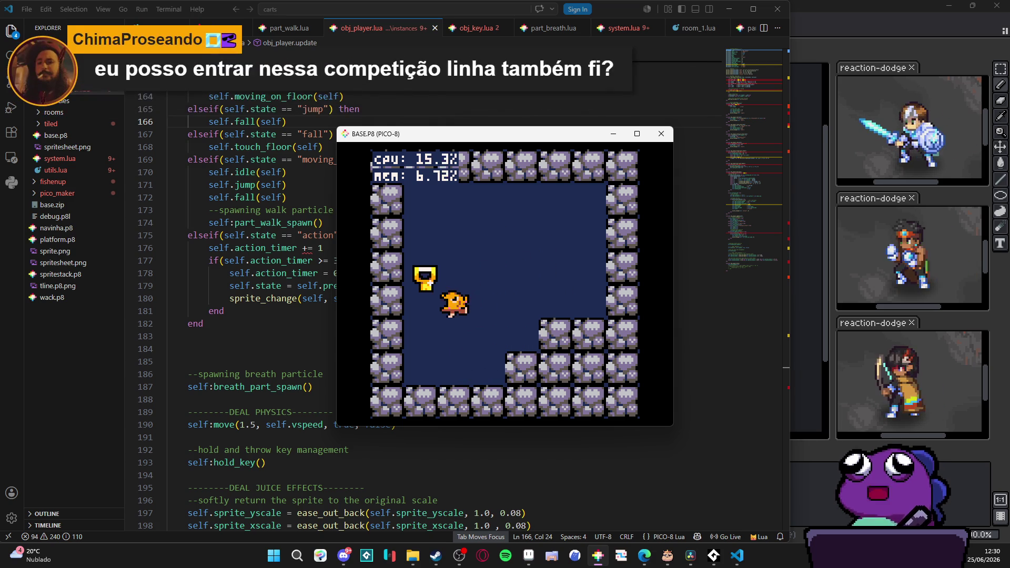
pyautogui.press('Left')
pyautogui.press('x')
# Set the key down on the step, take it back, and carry it down to the floor.
pyautogui.press('Right')
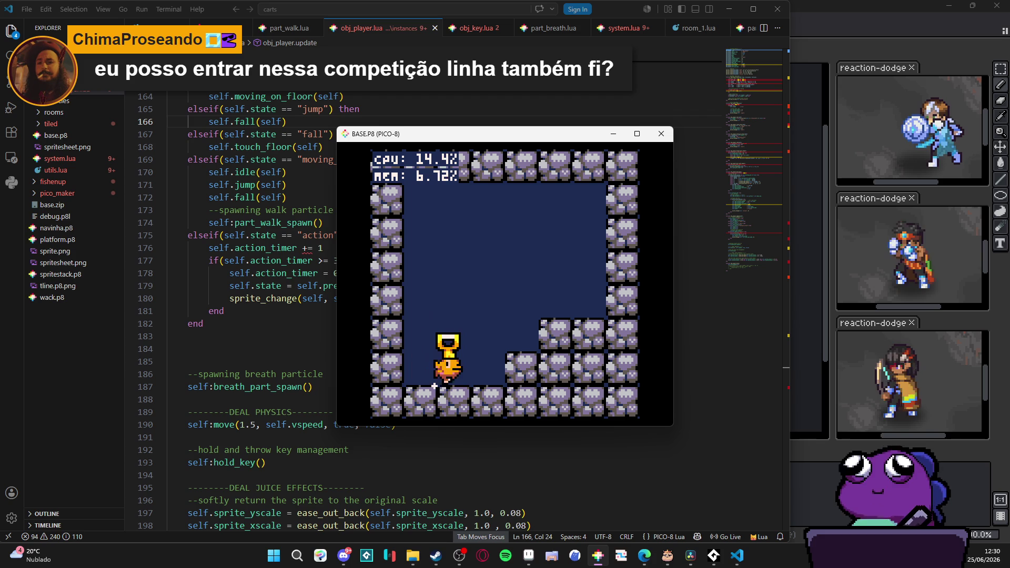
pyautogui.press('z')
pyautogui.press('Right')
pyautogui.press('x')
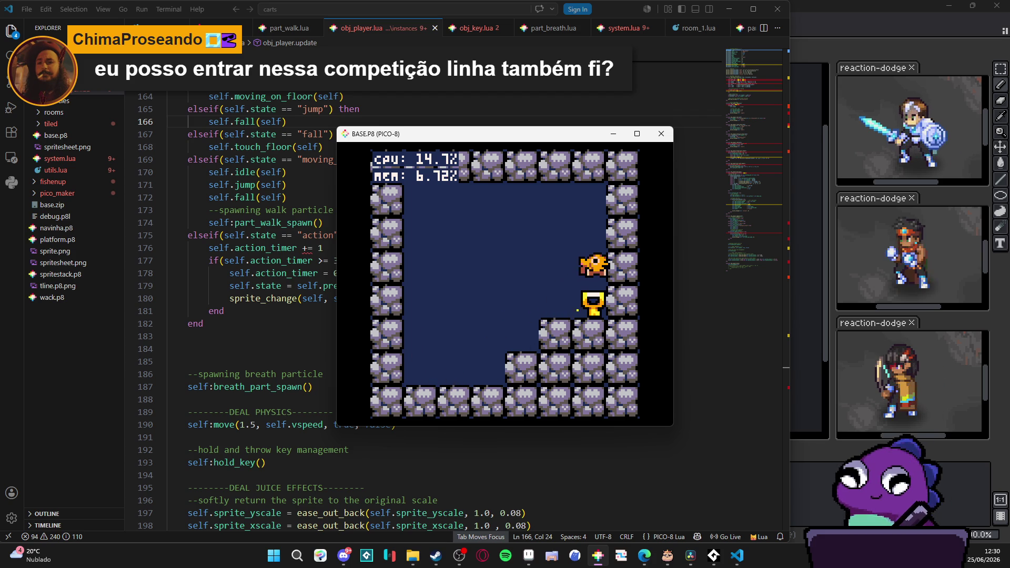
pyautogui.press('x')
pyautogui.press('Left')
pyautogui.press('z')
pyautogui.press('x')
pyautogui.press('x')
# Jump up the steps, throw the key right, then throw it left and catch it.
pyautogui.press('Right')
pyautogui.press('z')
pyautogui.press('z')
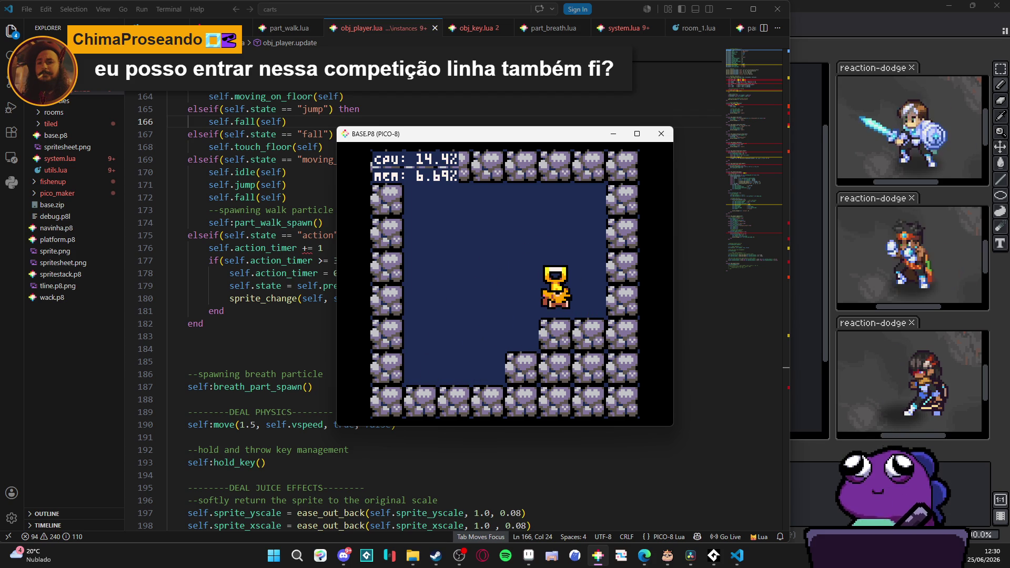
pyautogui.press('z')
pyautogui.press('x')
pyautogui.press('Right')
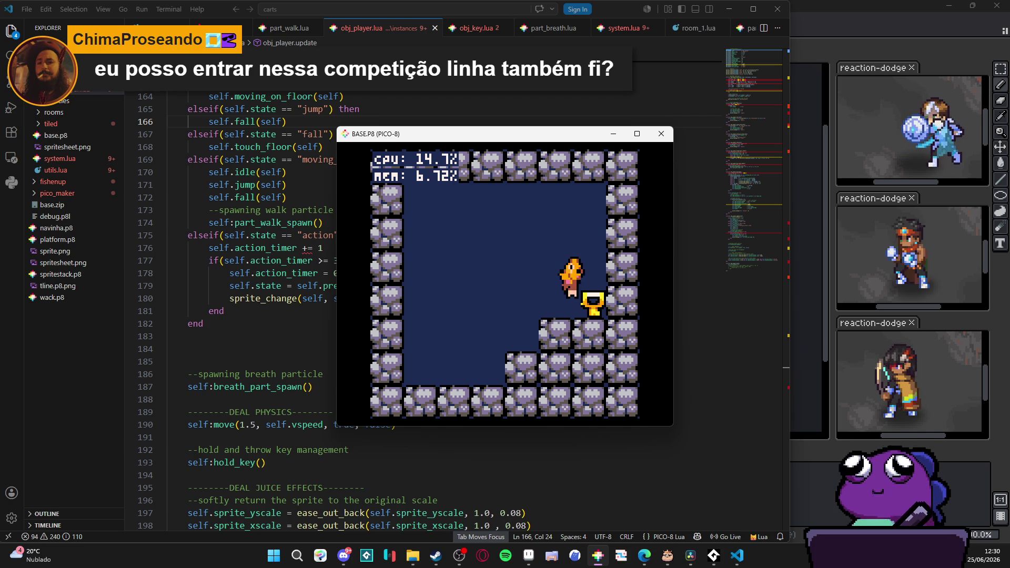
pyautogui.press('Left')
pyautogui.press('x')
pyautogui.press('z')
pyautogui.press('x')
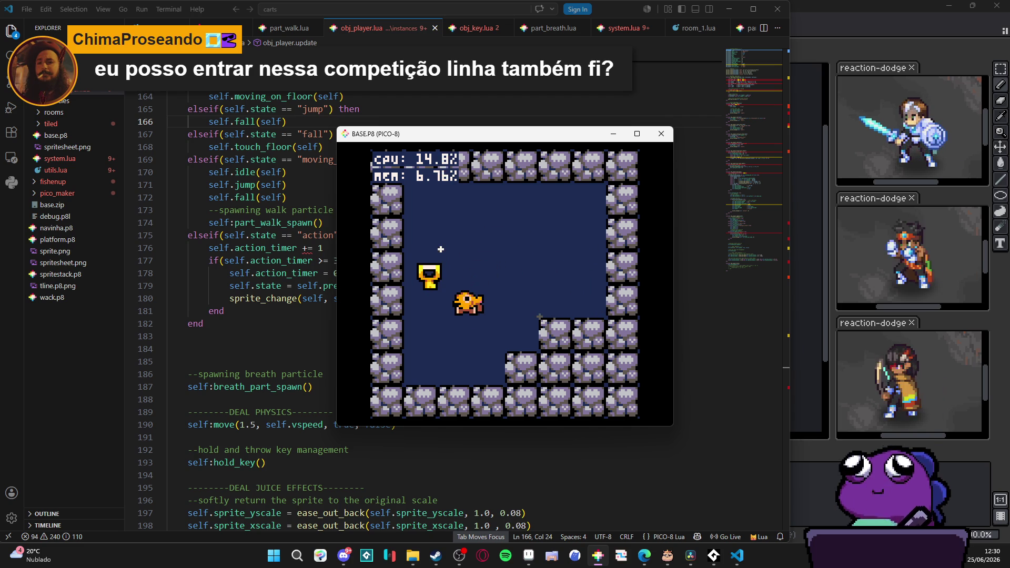
pyautogui.press('x')
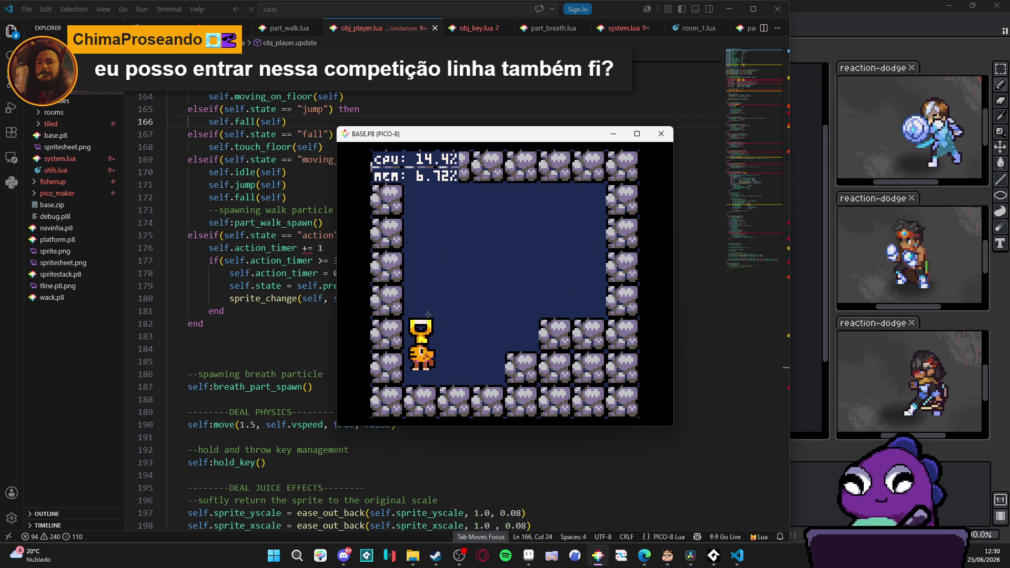
# Throw the key onto the raised step, then toss it repeatedly toward the right wall.
pyautogui.press('Right')
pyautogui.press('x')
pyautogui.press('x')
pyautogui.press('Right')
pyautogui.press('z')
pyautogui.press('x')
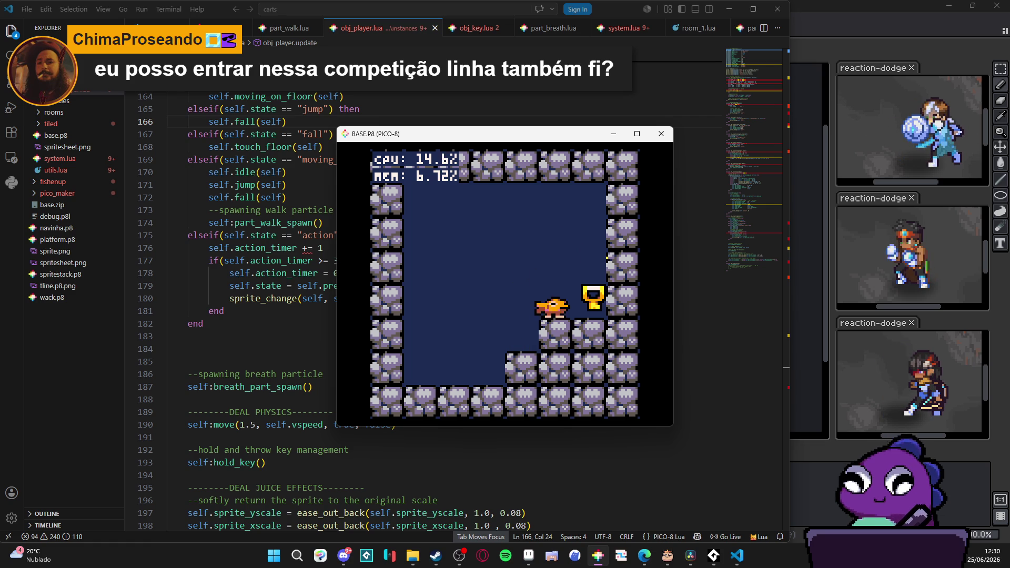
pyautogui.press('z')
pyautogui.press('x')
pyautogui.press('Left')
# Carry the key back left and throw it leftward.
pyautogui.press('x')
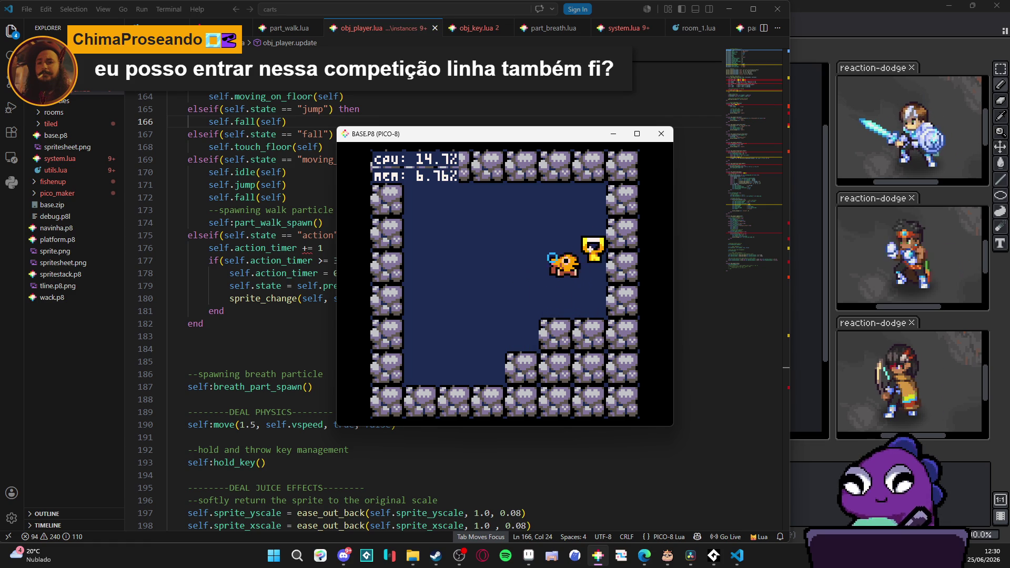
pyautogui.press('Right')
pyautogui.press('x')
pyautogui.press('Left')
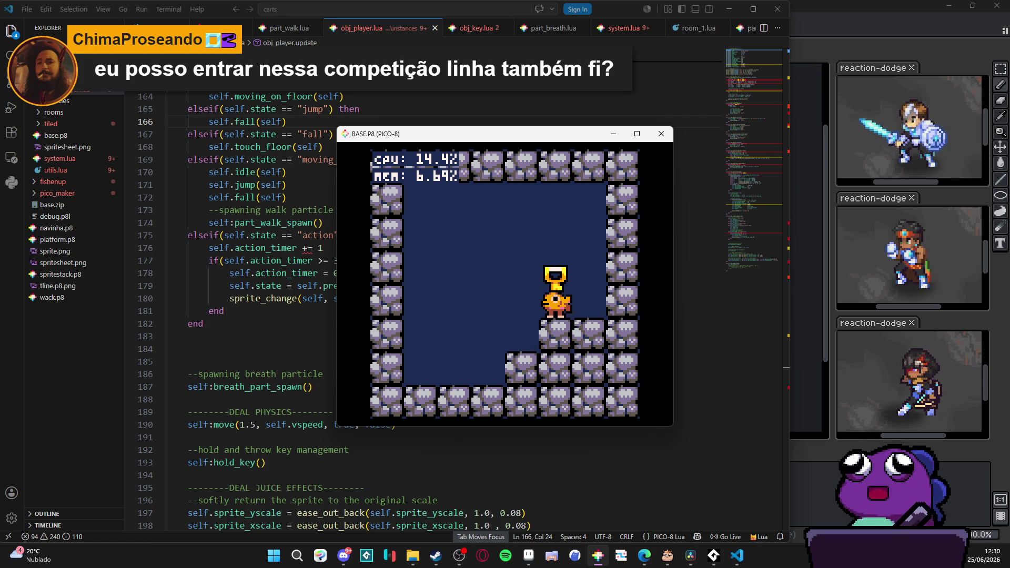
pyautogui.press('z')
pyautogui.press('x')
pyautogui.press('z')
# Carry the key right, leave it on the raised stone step, and walk away left.
pyautogui.press('x')
pyautogui.press('Right')
pyautogui.press('z')
pyautogui.press('x')
pyautogui.press('Left')
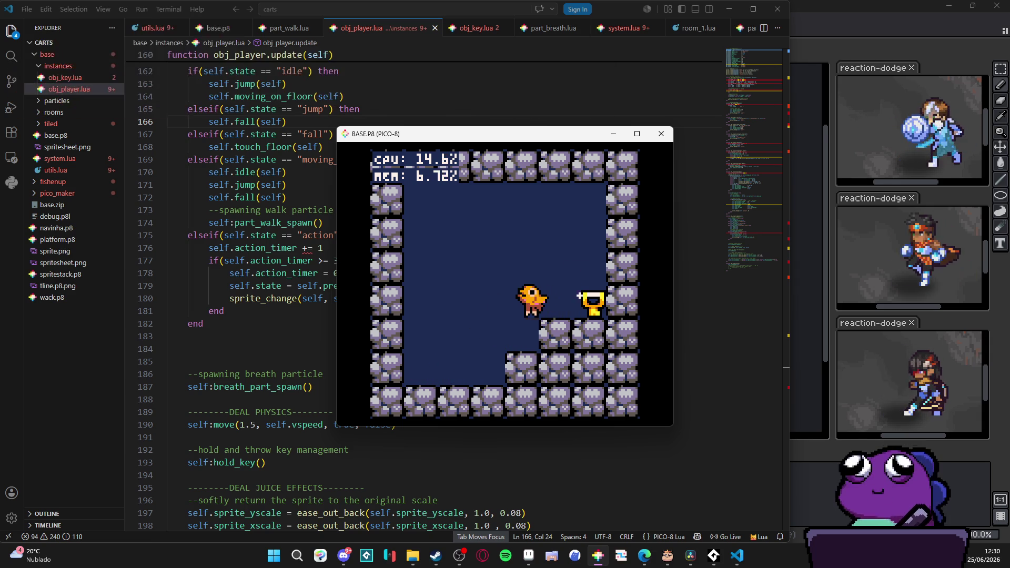
# Jump right to the key, throw it right and catch it mid-air, then throw it left.
pyautogui.press('z')
pyautogui.press('Right')
pyautogui.press('x')
pyautogui.press('z')
pyautogui.press('Right')
pyautogui.press('x')
pyautogui.press('Left')
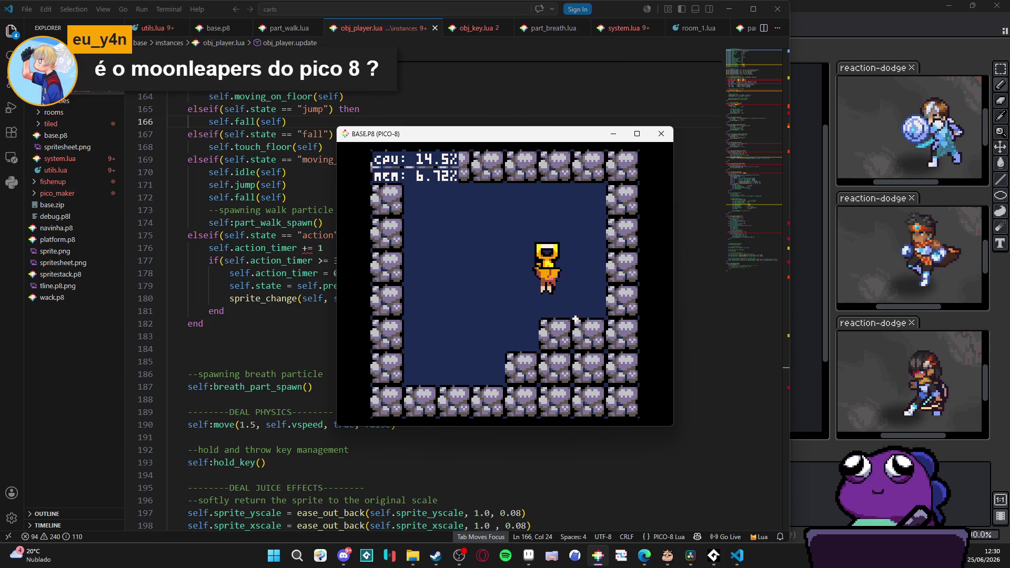
pyautogui.press('x')
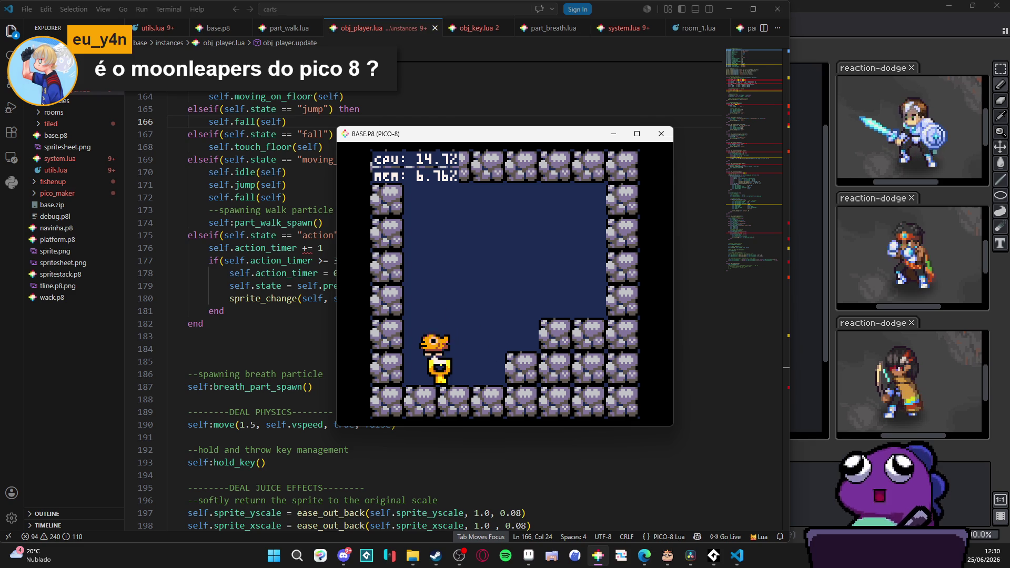
# Pick up the key, jump onto the ledge, and throw it left onto the floor.
pyautogui.press('x')
pyautogui.press('Right')
pyautogui.press('z')
pyautogui.press('x')
pyautogui.press('Left')
pyautogui.press('z')
# Retry grabbing the key and jumping for the ledge until the key is lifted overhead.
pyautogui.press('x')
pyautogui.press('Right')
pyautogui.press('z')
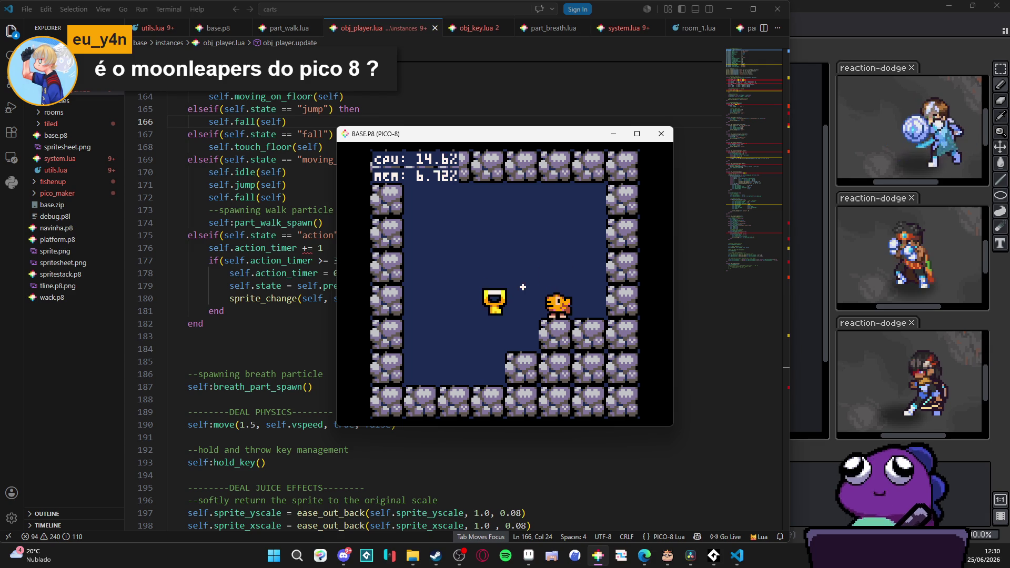
pyautogui.press('x')
pyautogui.press('z')
pyautogui.press('Right')
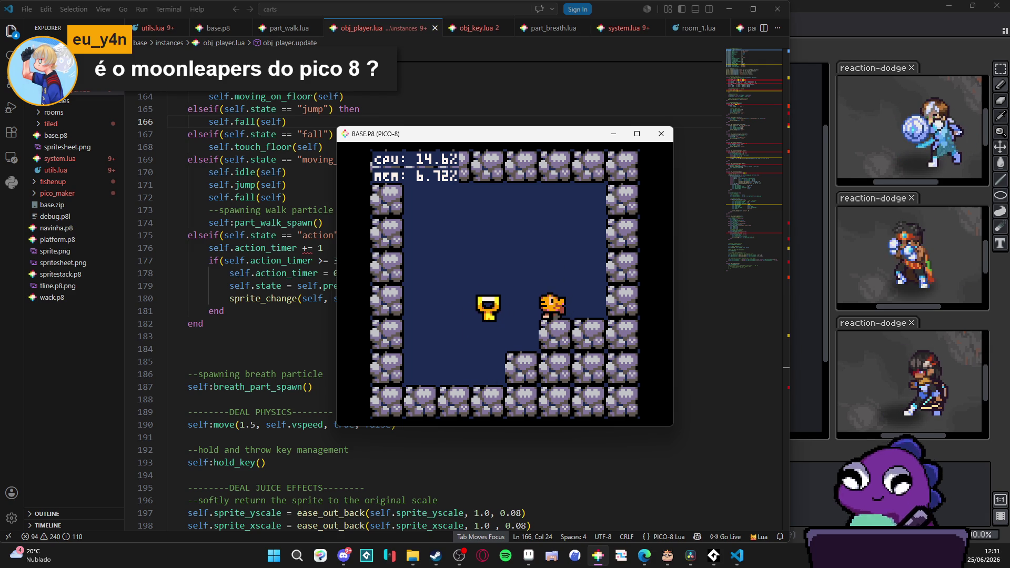
pyautogui.press('x')
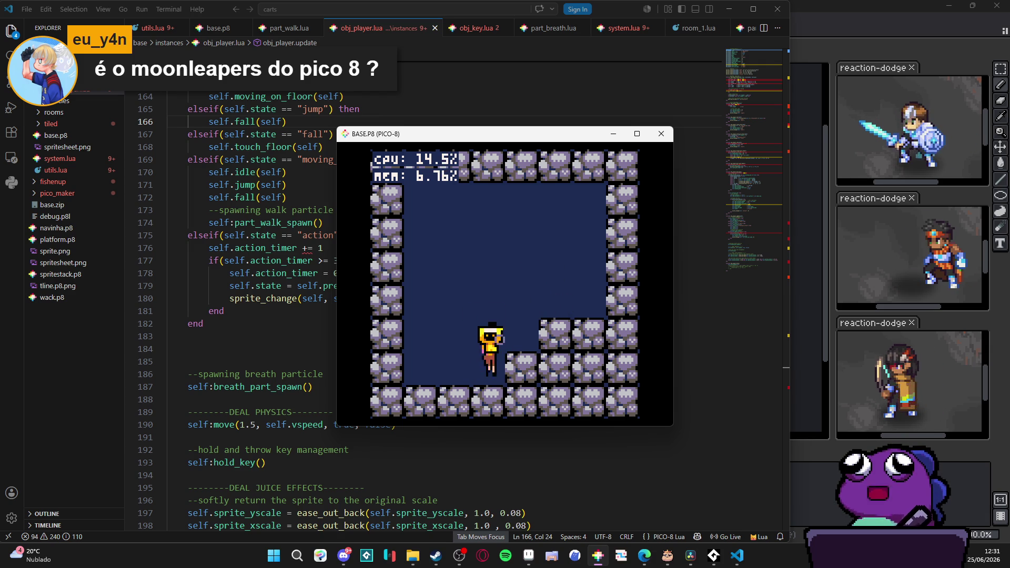
pyautogui.press('z')
pyautogui.press('Right')
pyautogui.press('Right')
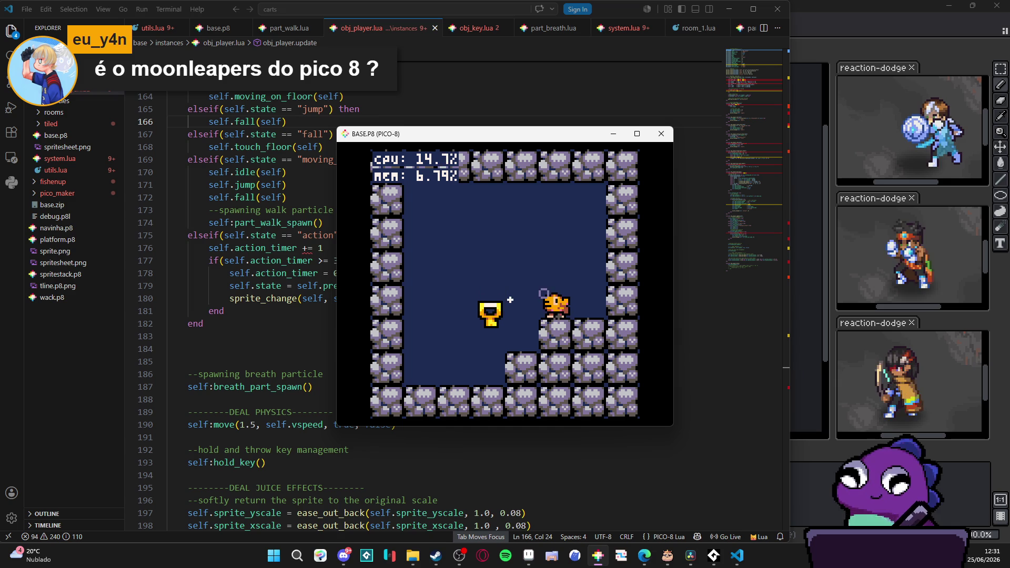
pyautogui.press('Left')
pyautogui.press('x')
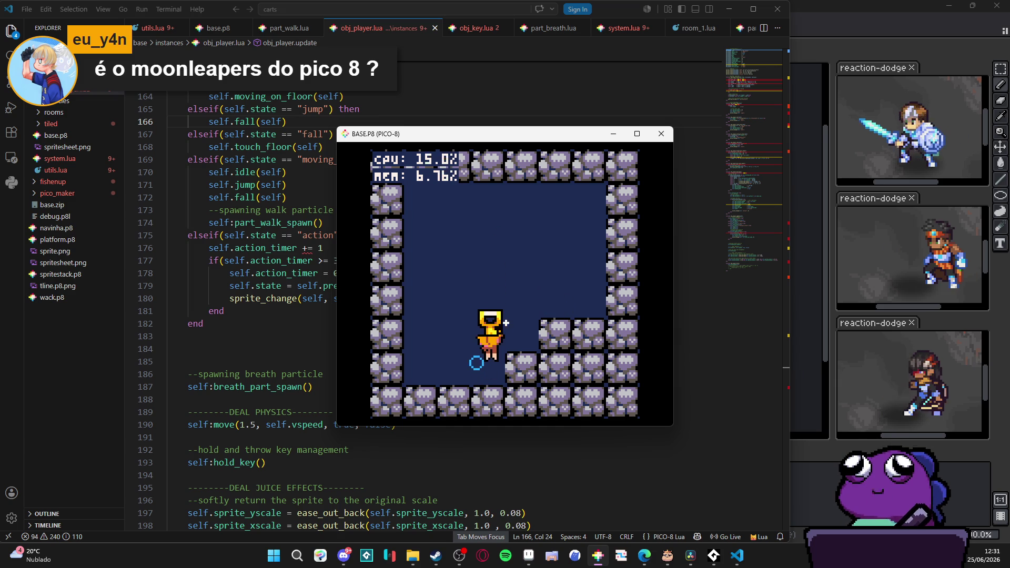
# Carry the key onto the stone ledge, hop back down, and jump toward it again.
pyautogui.press('z')
pyautogui.press('Right')
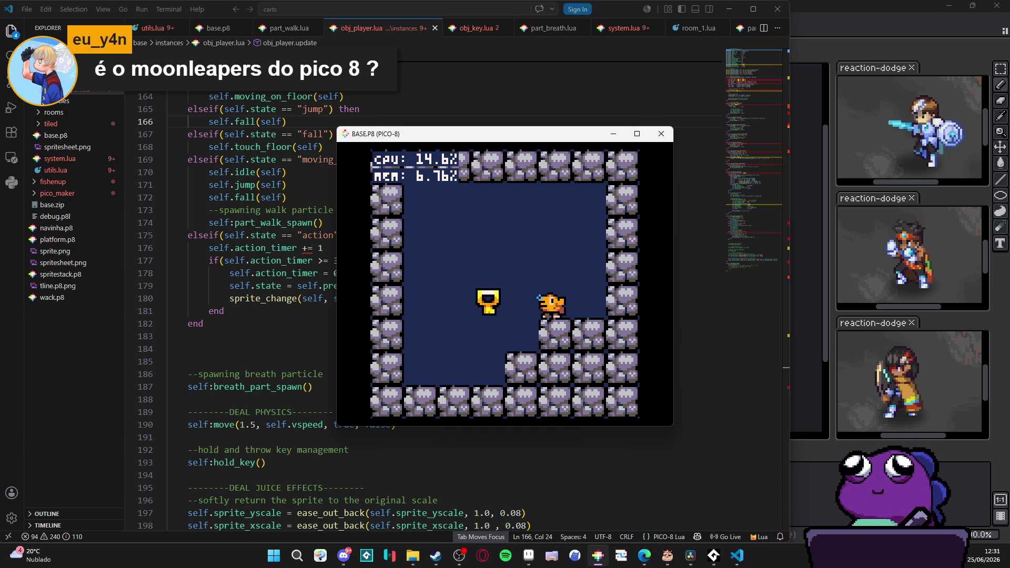
pyautogui.press('z')
pyautogui.press('Left')
pyautogui.press('x')
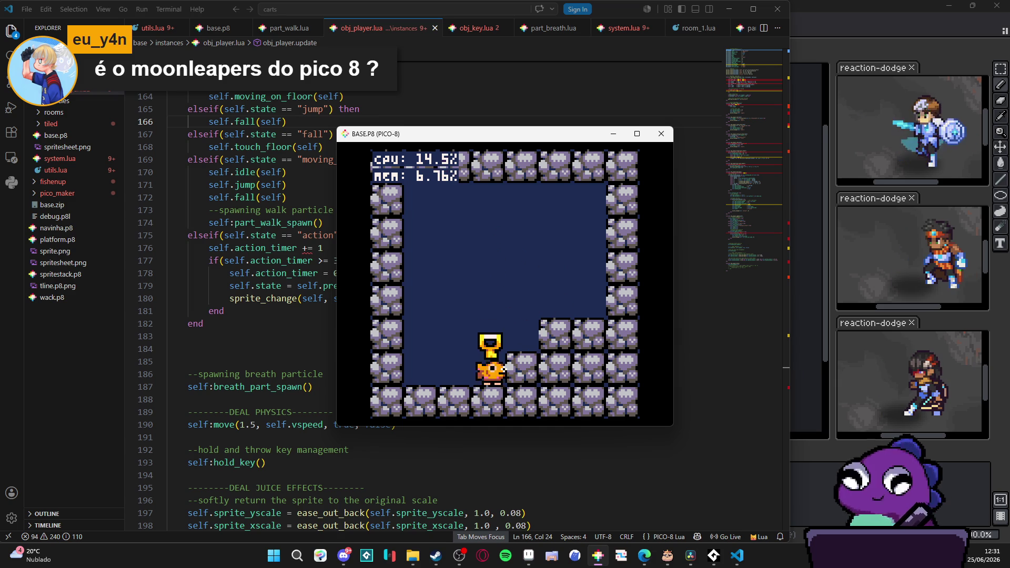
pyautogui.press('z')
pyautogui.press('Right')
# Drop off the ledge holding the key, then leap back onto the stone ledge.
pyautogui.press('z')
pyautogui.press('Left')
pyautogui.press('x')
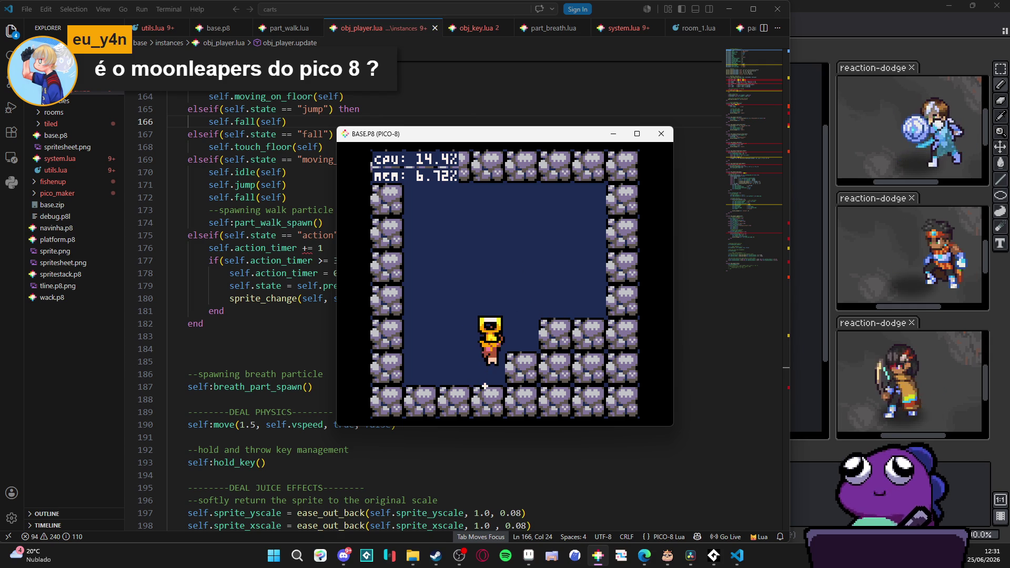
pyautogui.press('z')
pyautogui.press('Right')
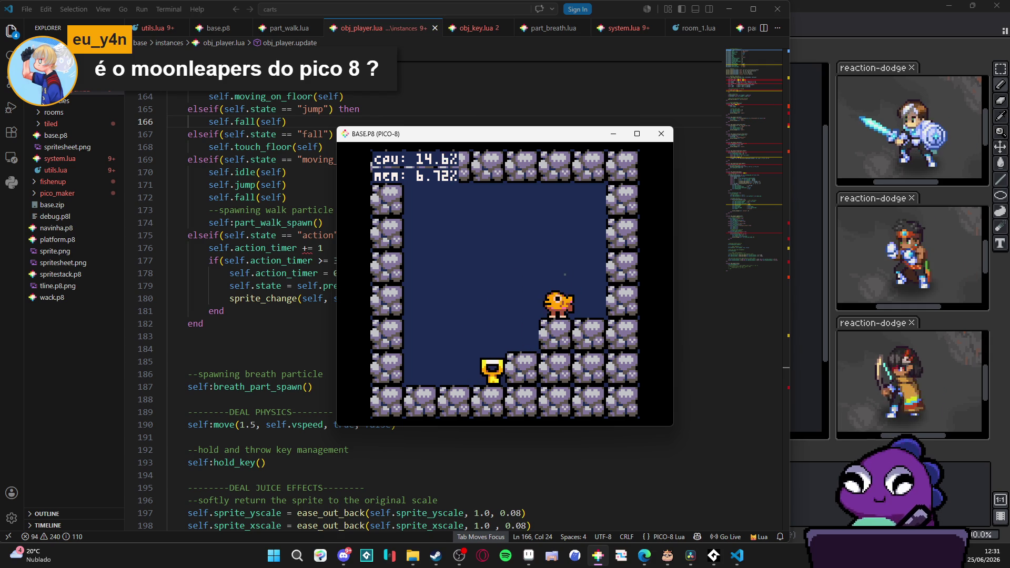
pyautogui.press('z')
pyautogui.press('Right')
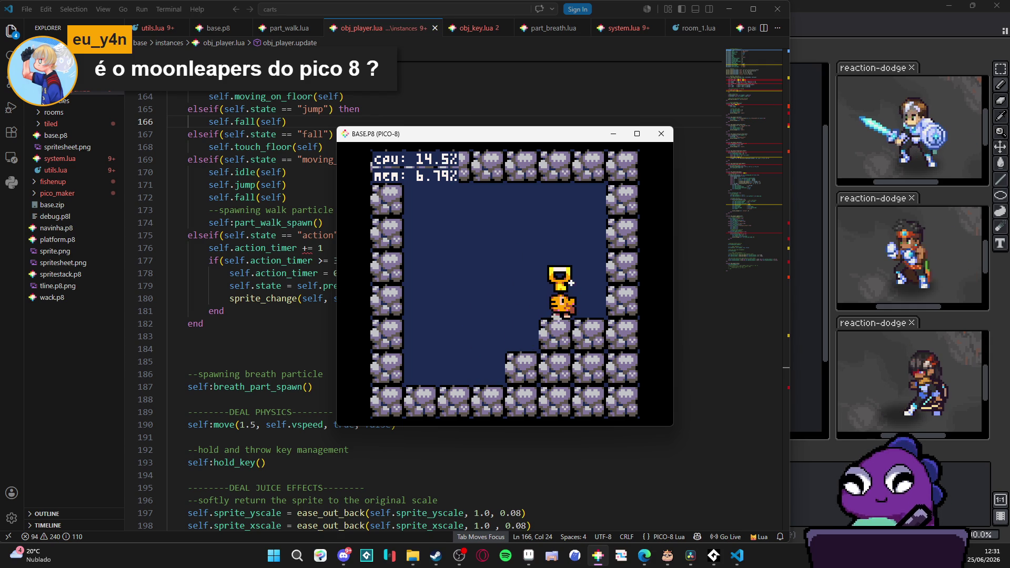
# Jump left down to the floor, jump back up, and throw the key down-left onto the floor.
pyautogui.press('z')
pyautogui.press('Left')
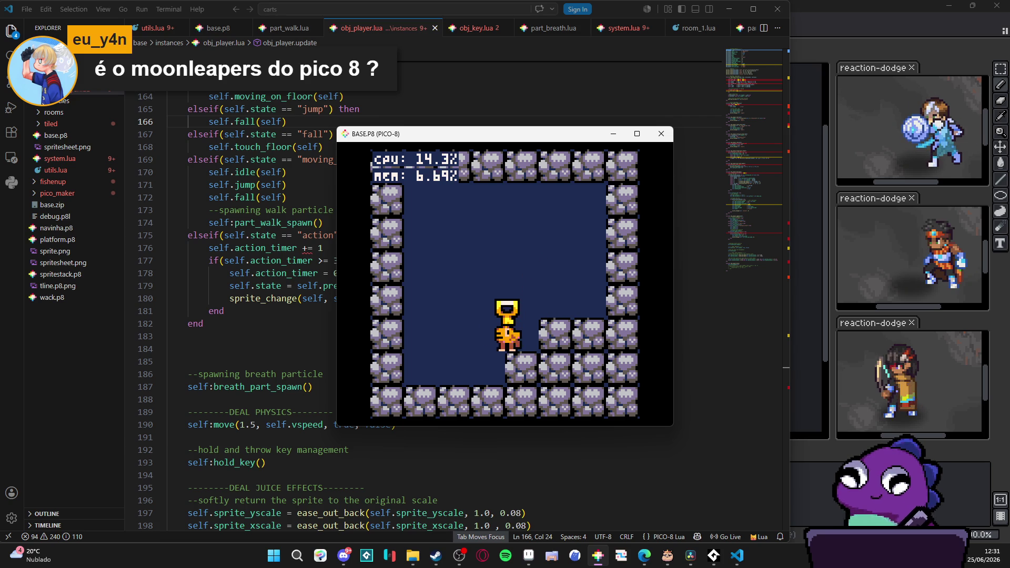
pyautogui.press('z')
pyautogui.press('Right')
pyautogui.press('Left')
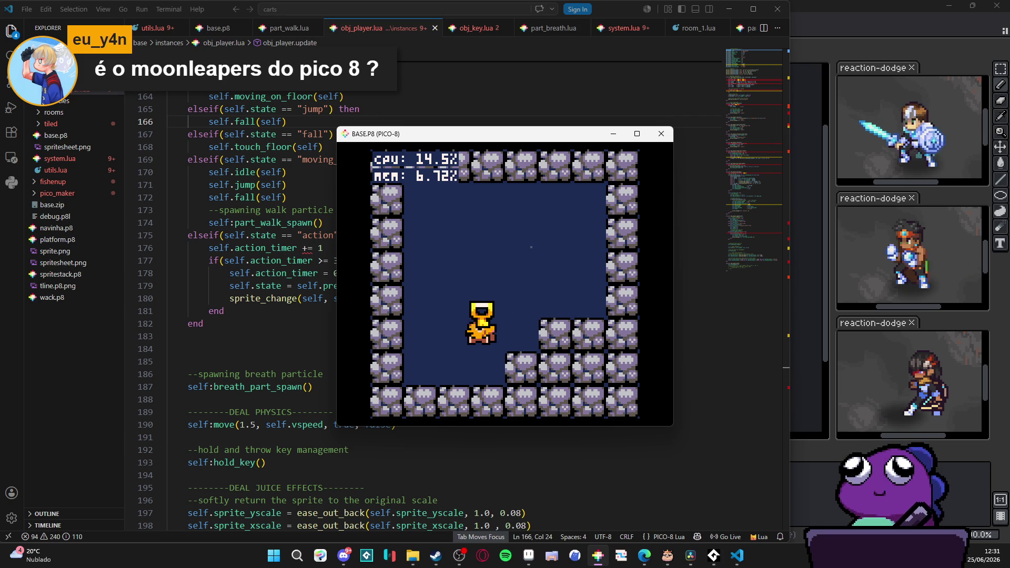
pyautogui.press('z')
pyautogui.press('Right')
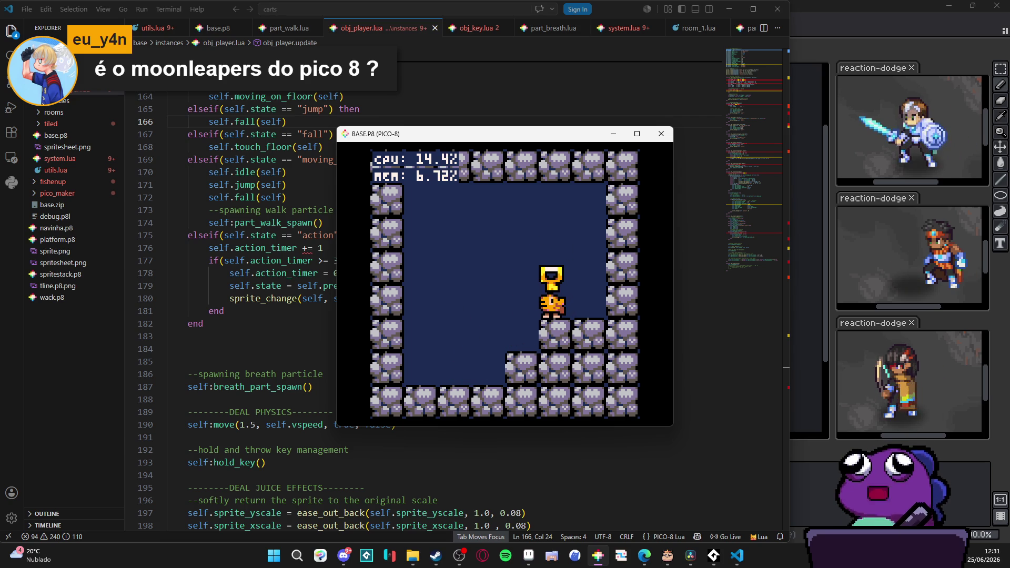
pyautogui.press('x')
pyautogui.press('Left')
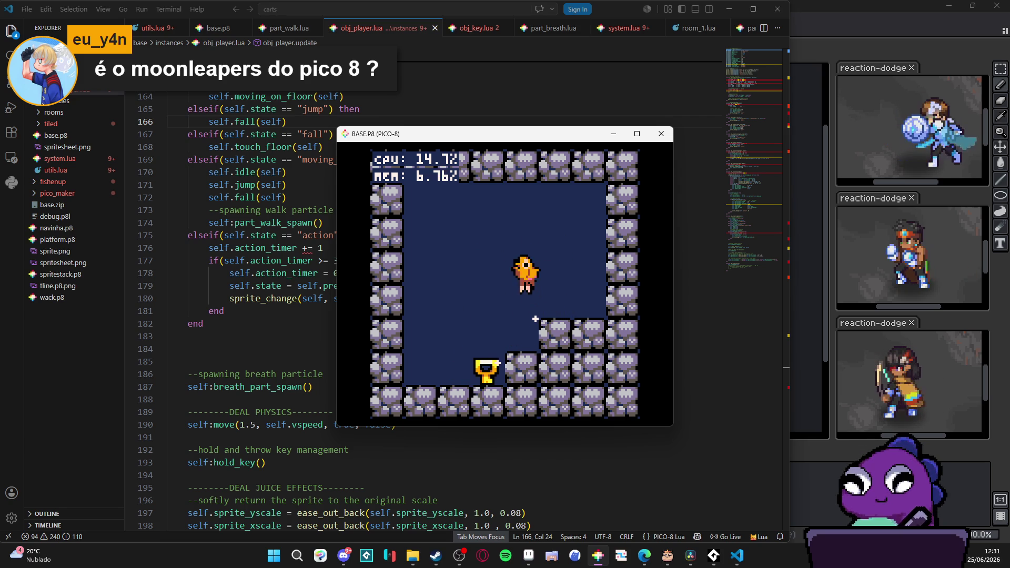
# Pick the key back up and carry it onto the stone step.
pyautogui.press('z')
pyautogui.press('x')
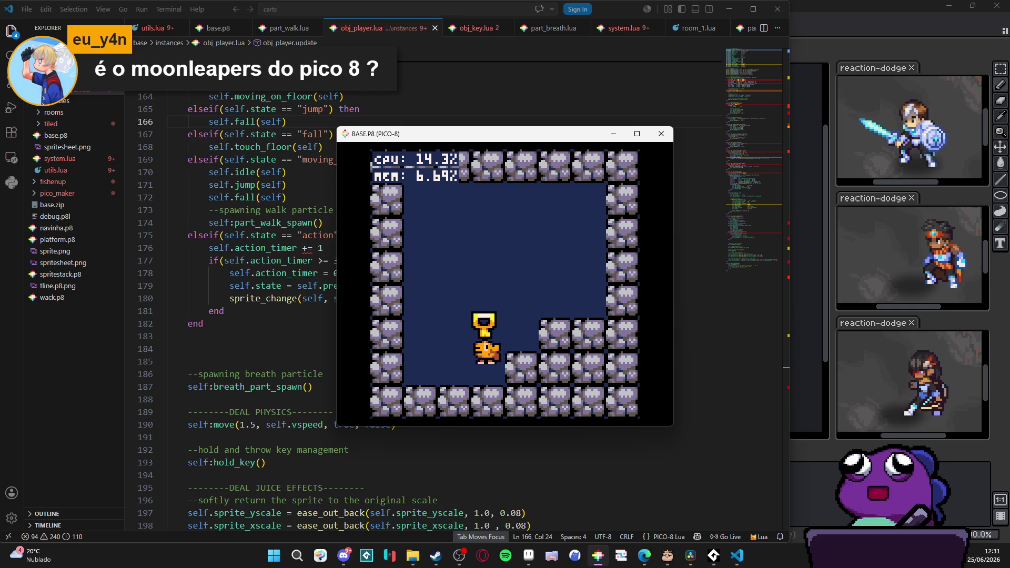
pyautogui.press('z')
pyautogui.press('Right')
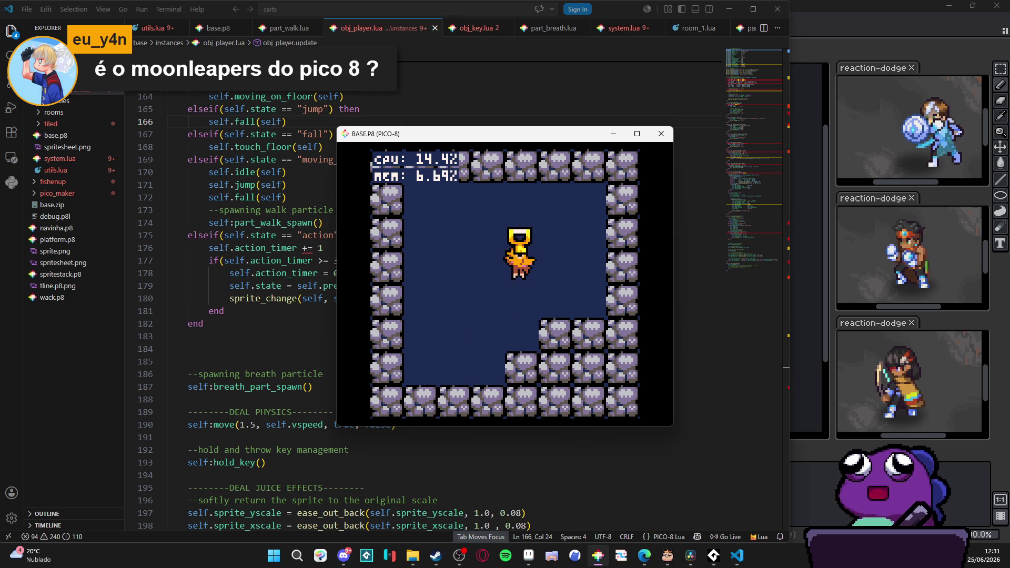
pyautogui.press('Left')
pyautogui.press('z')
pyautogui.press('Right')
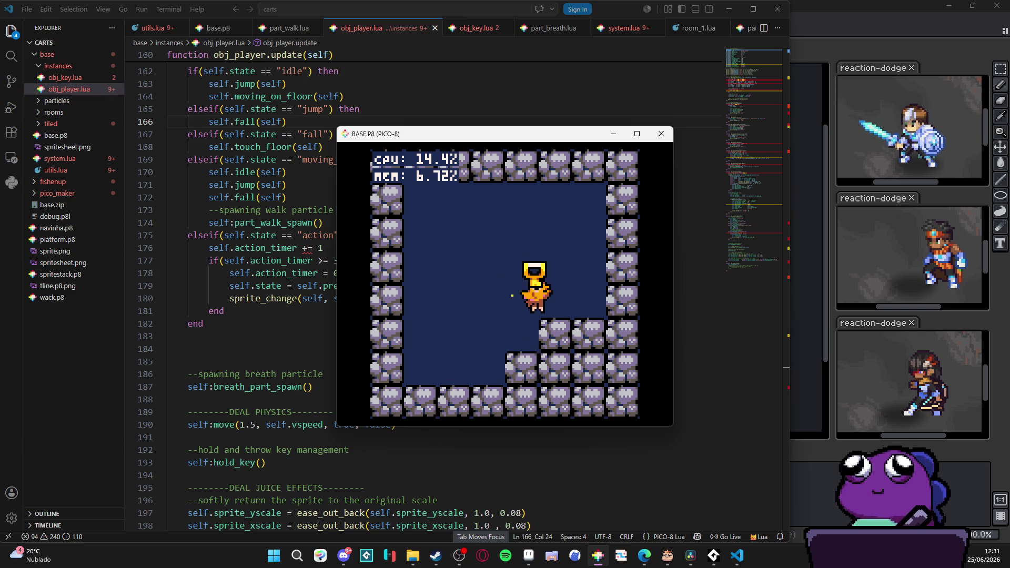
# Carry the key down off the step, jump with it, and throw it left onto the floor.
pyautogui.press('z')
pyautogui.press('Left')
pyautogui.press('Right')
pyautogui.press('Right')
pyautogui.press('z')
pyautogui.press('Left')
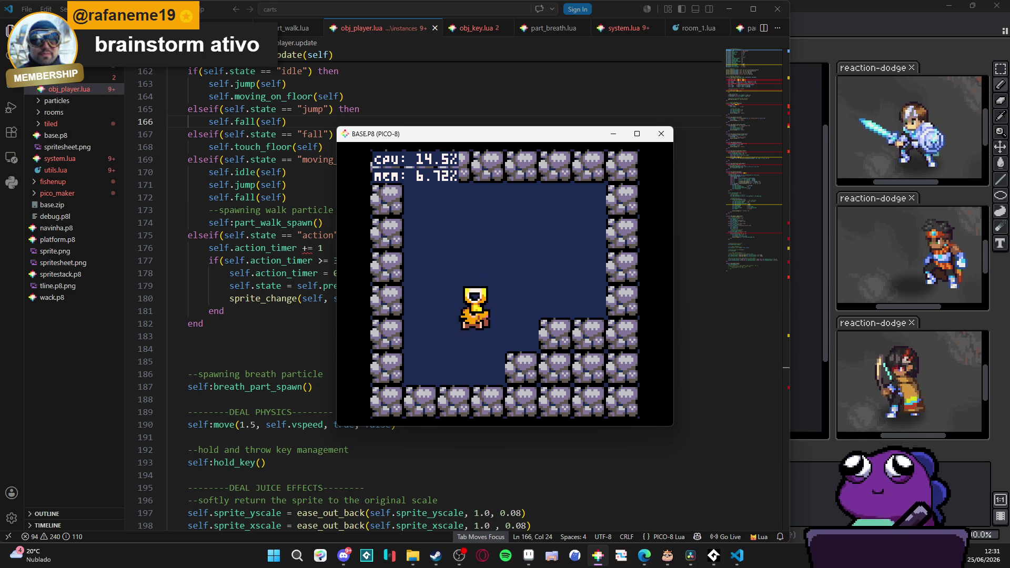
pyautogui.press('Right')
pyautogui.press('z')
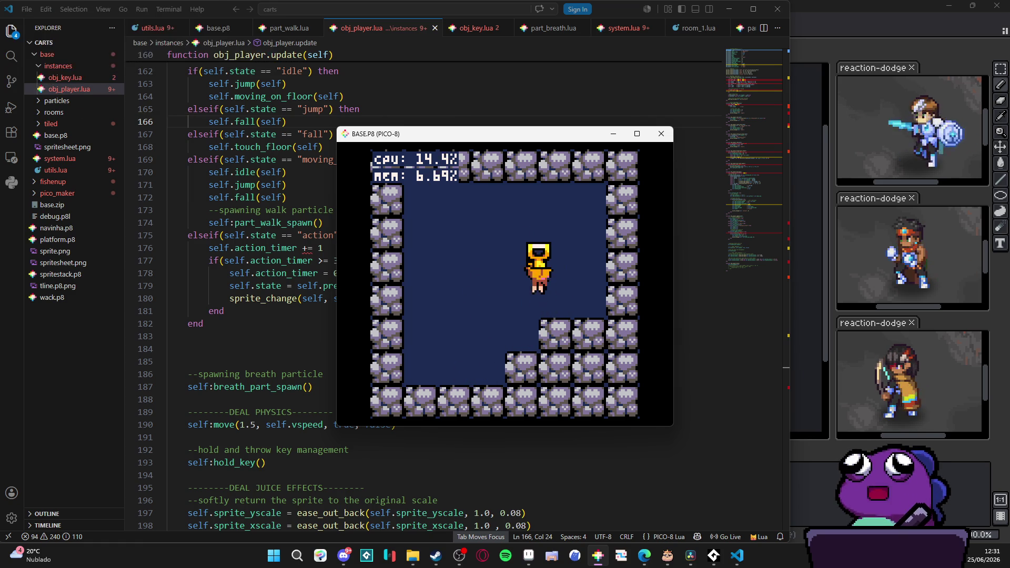
pyautogui.press('x')
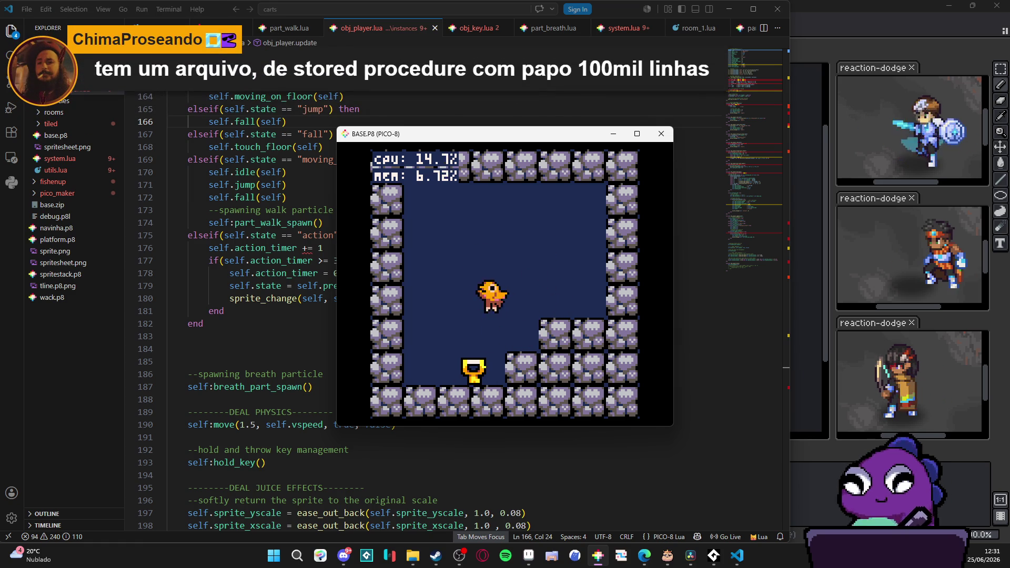
# Retrieve the key, jump toward the step, and throw it left onto the floor again.
pyautogui.press('Left')
pyautogui.press('x')
pyautogui.press('Right')
pyautogui.press('z')
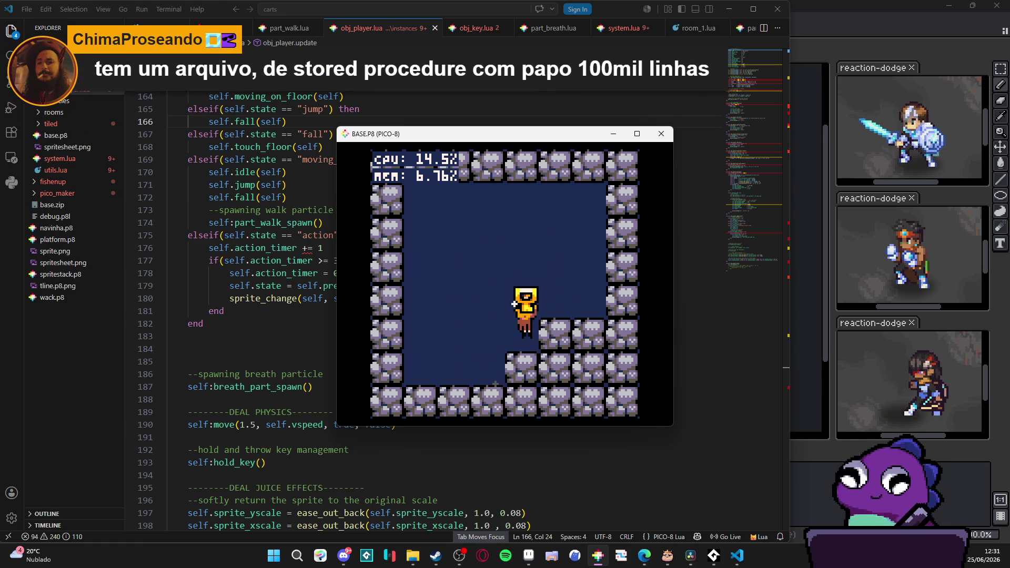
pyautogui.press('Left')
pyautogui.press('x')
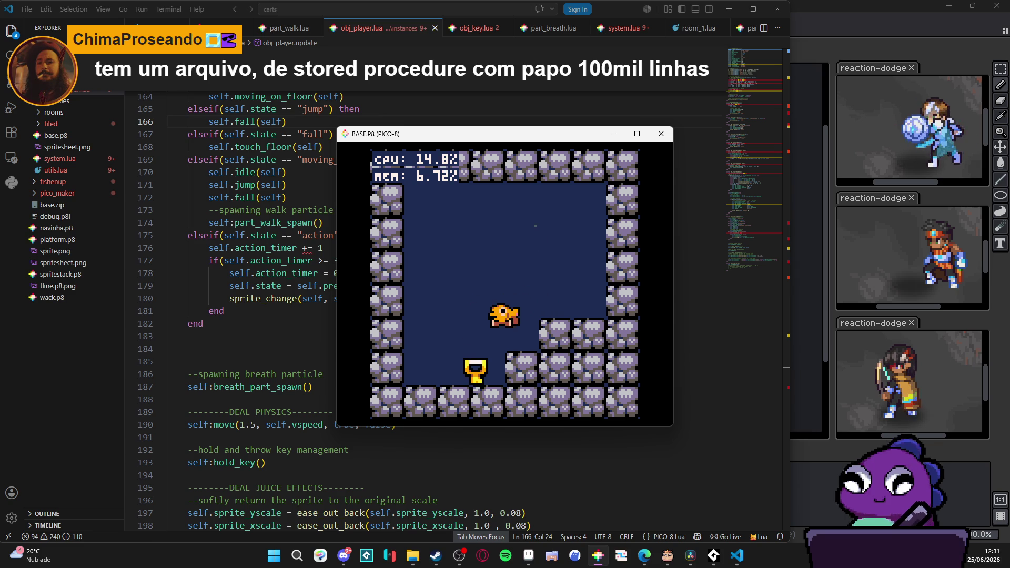
# Pick the key up from the floor and carry it up onto the tallest stone step.
pyautogui.press('Right')
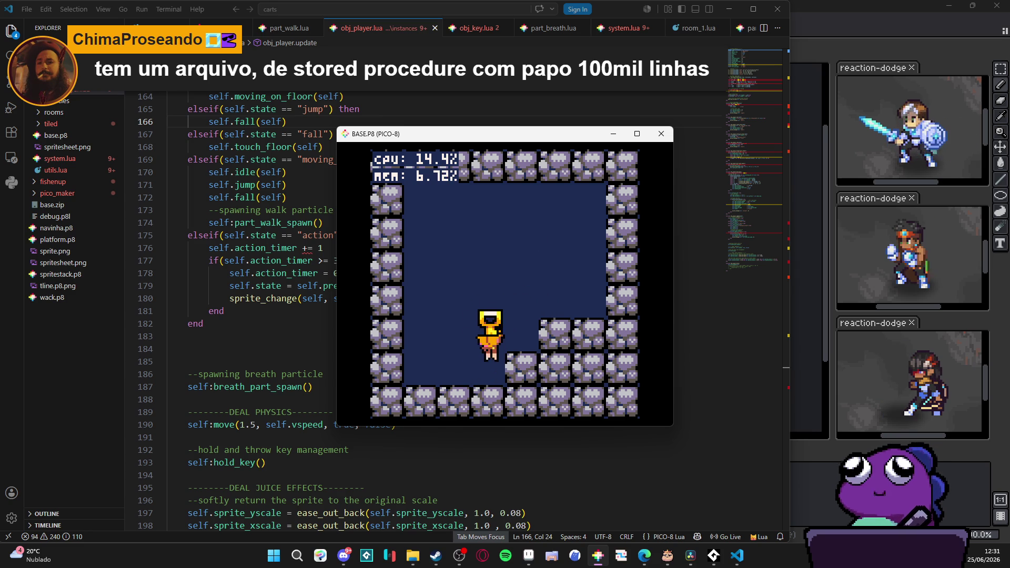
pyautogui.press('z')
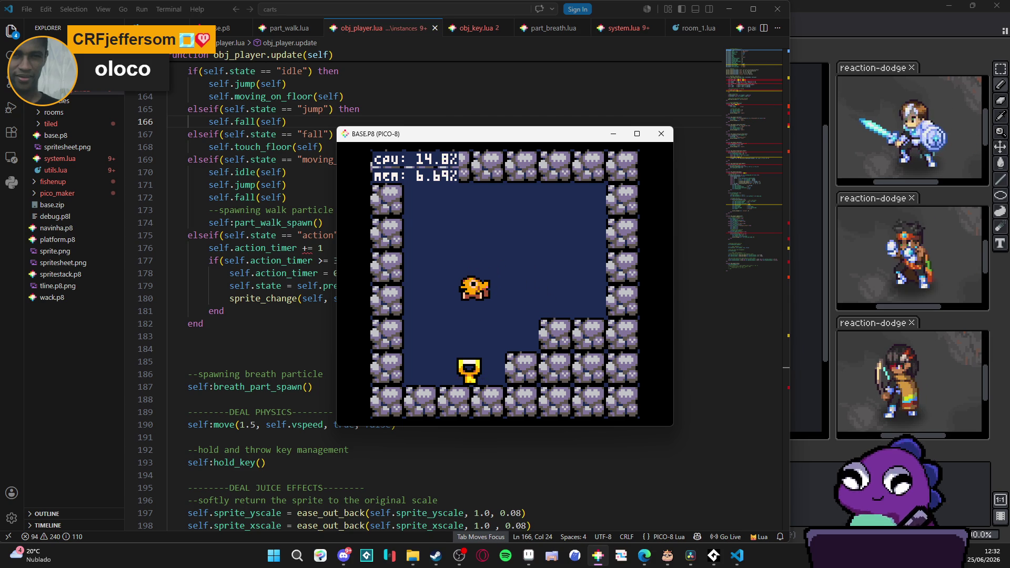
pyautogui.press('Right')
pyautogui.press('z')
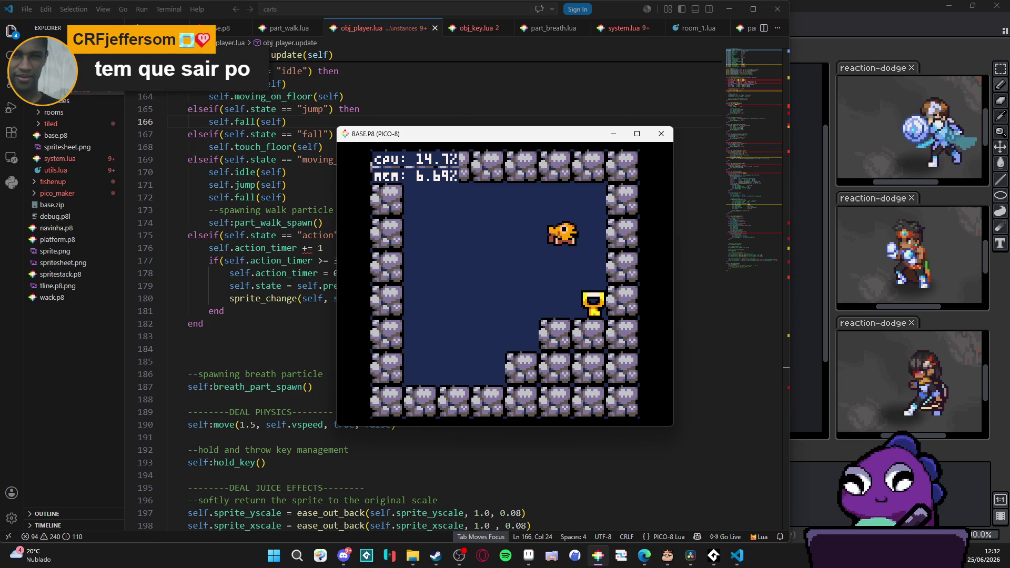
# Push off the right wall and carry the key left down to the lower floor.
pyautogui.press('x')
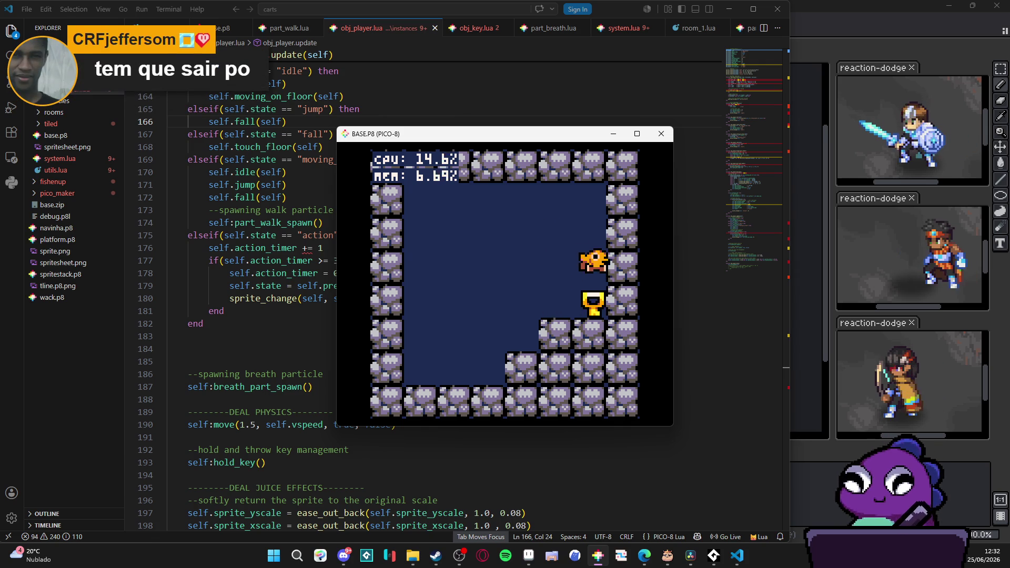
pyautogui.press('Left')
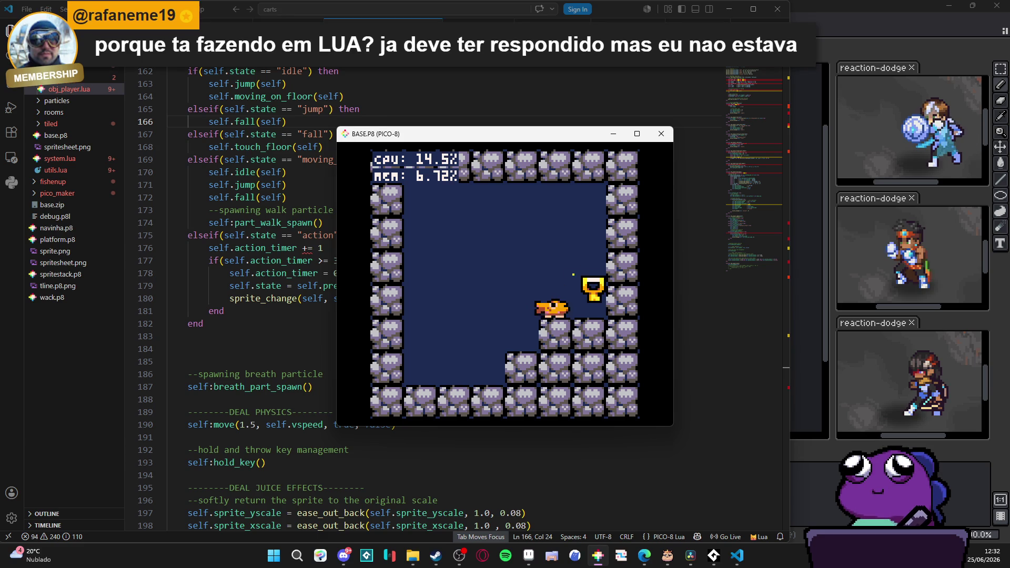
pyautogui.press('Left')
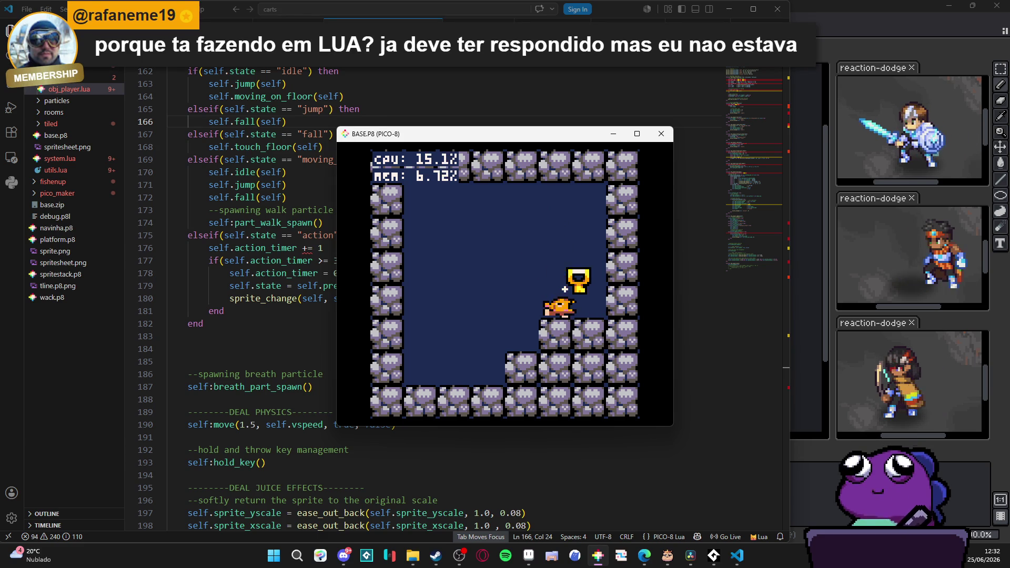
pyautogui.press('Left')
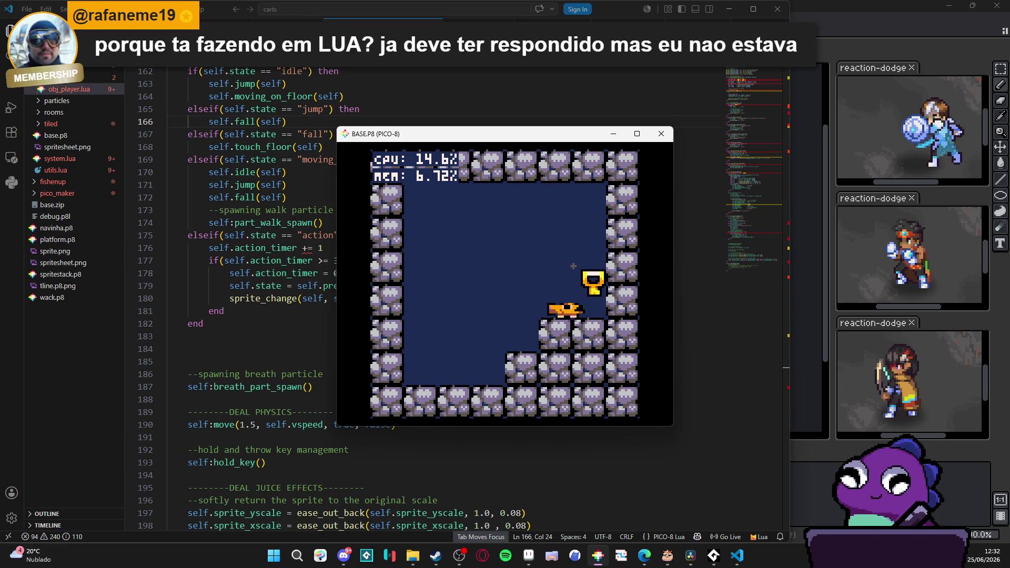
pyautogui.press('Left')
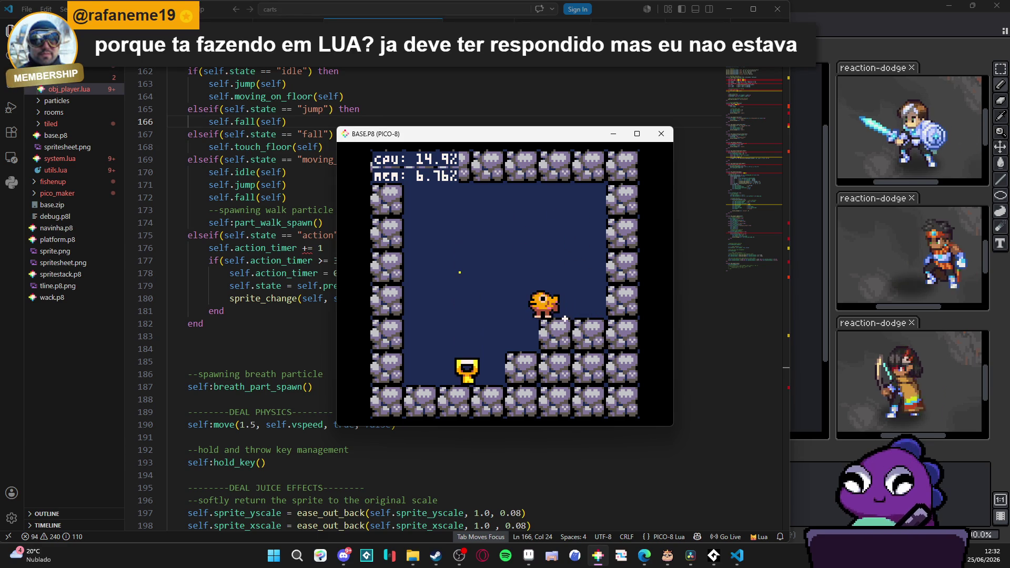
# Throw the key onto the right ledge, jump up, and set it down beside the character.
pyautogui.press('Right')
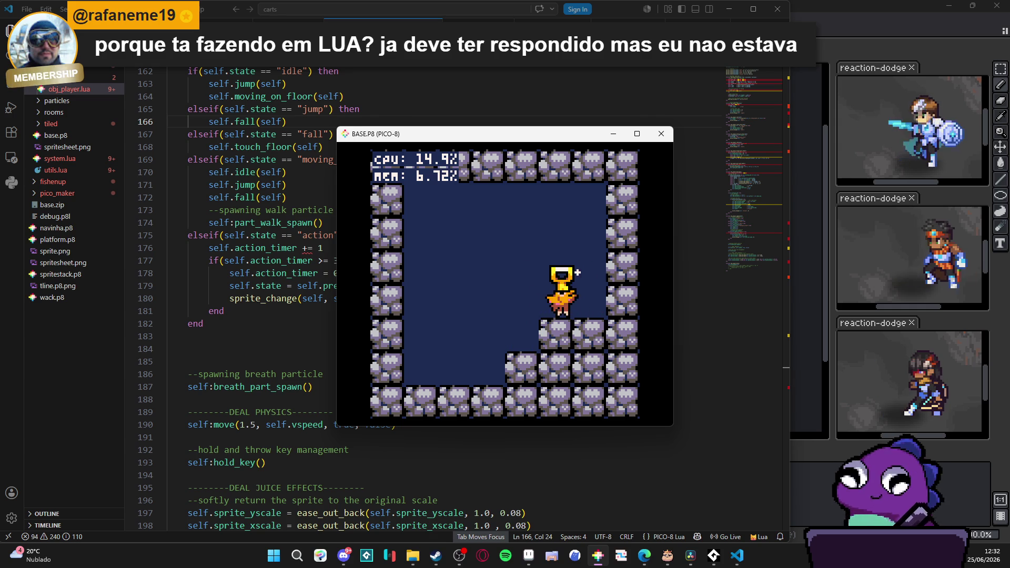
pyautogui.press('x')
pyautogui.press('Left')
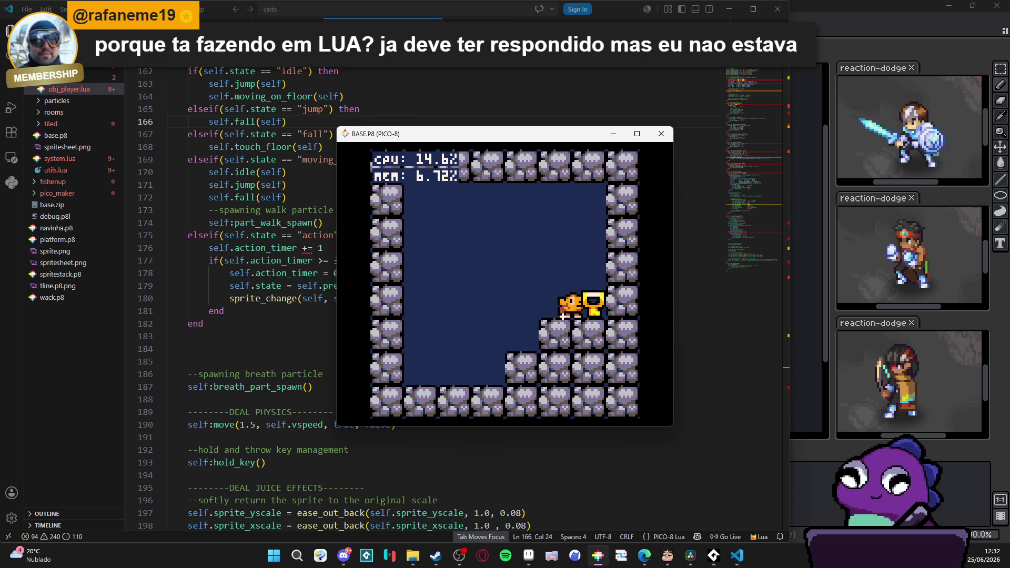
pyautogui.press('z')
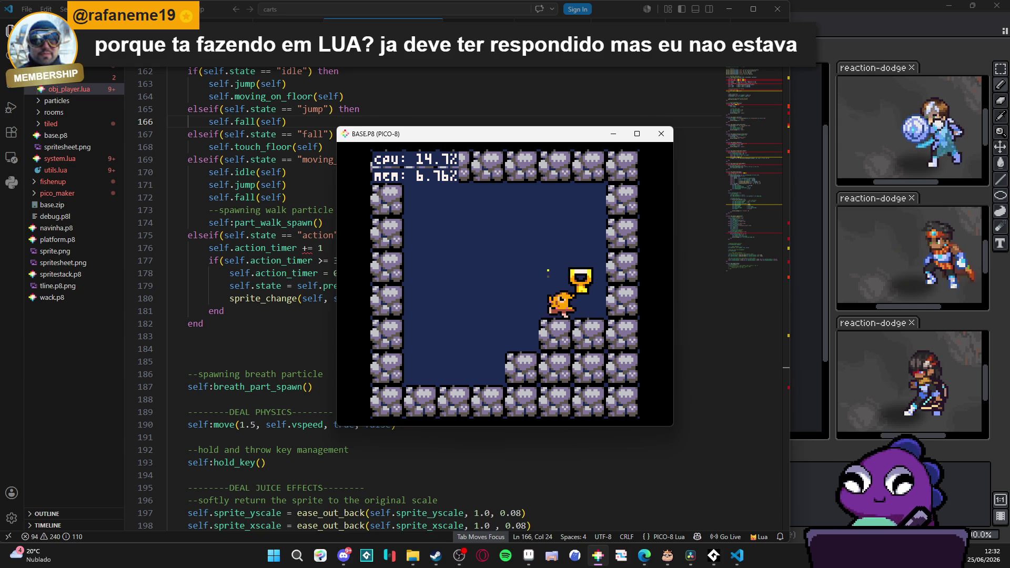
pyautogui.press('x')
# Throw the key left onto the floor, chase it, and pick it up again.
pyautogui.press('x')
pyautogui.press('Left')
pyautogui.press('x')
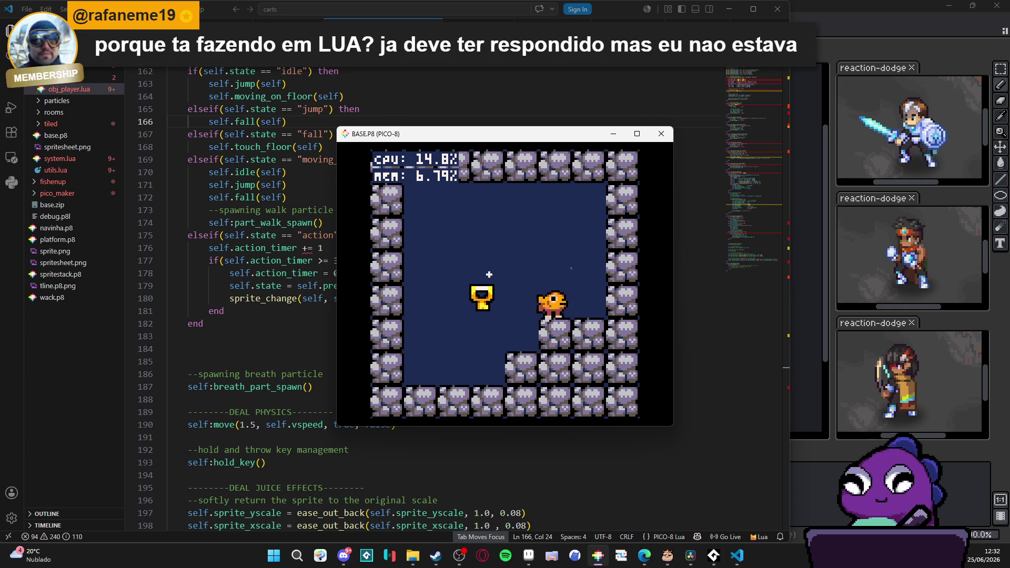
pyautogui.press('z')
pyautogui.press('x')
pyautogui.press('Right')
pyautogui.press('z')
# Throw the key right and onto the floor, grab it, and jump onto the step.
pyautogui.press('x')
pyautogui.press('z')
pyautogui.press('Right')
pyautogui.press('x')
pyautogui.press('Left')
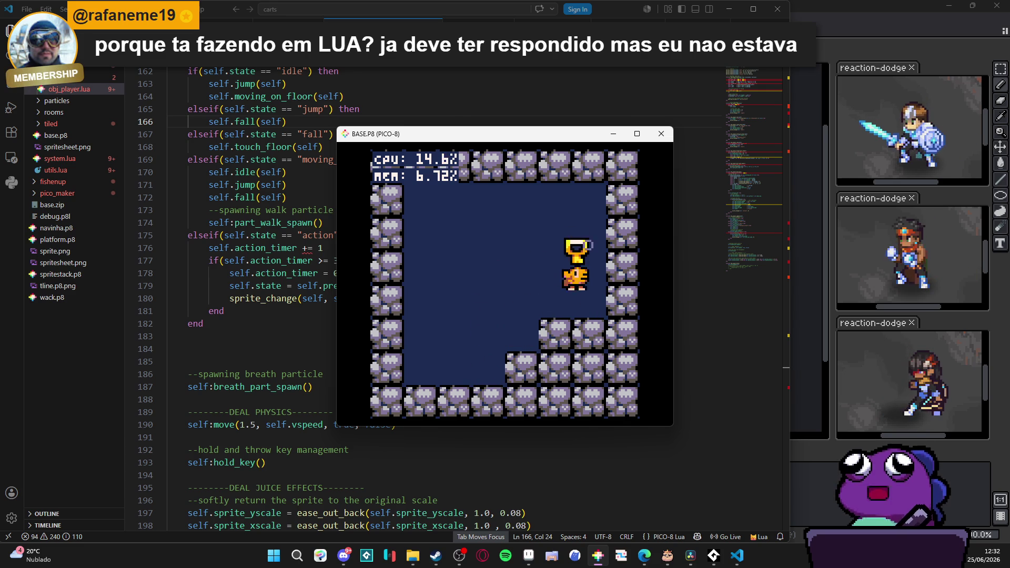
pyautogui.press('x')
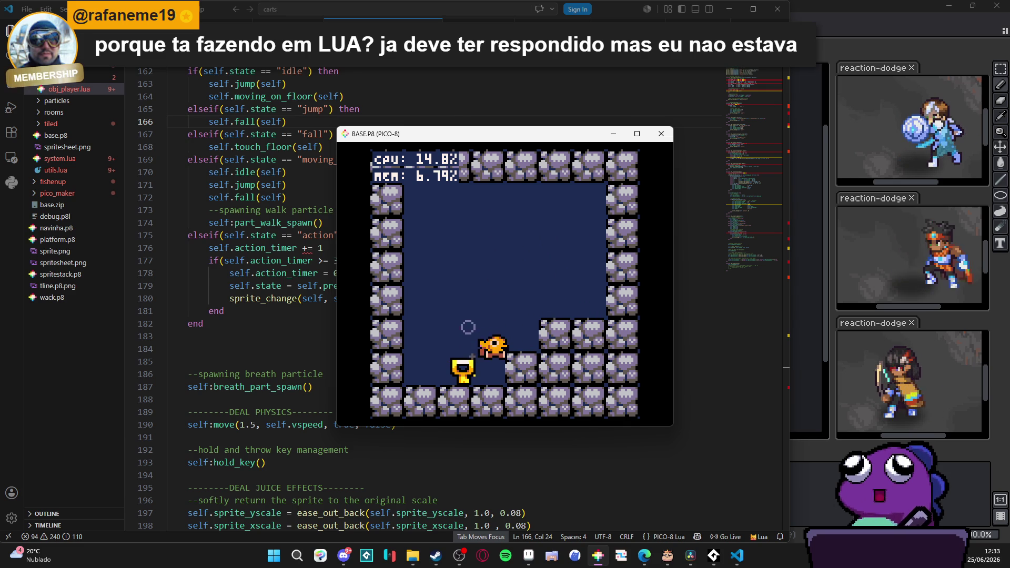
pyautogui.press('x')
pyautogui.press('Right')
pyautogui.press('z')
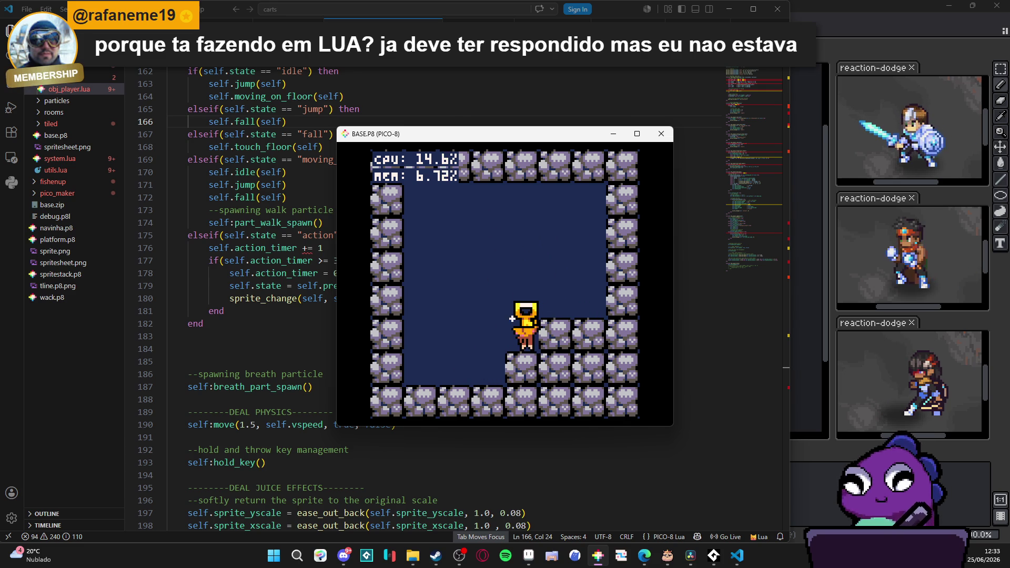
# Step off the ledge with the key, jump back, and put the key down on the step.
pyautogui.press('Left')
pyautogui.press('z')
pyautogui.press('Right')
pyautogui.press('x')
pyautogui.press('z')
# Pick the key up and throw it left down onto the room's floor.
pyautogui.press('x')
pyautogui.press('Left')
pyautogui.press('x')
pyautogui.press('x')
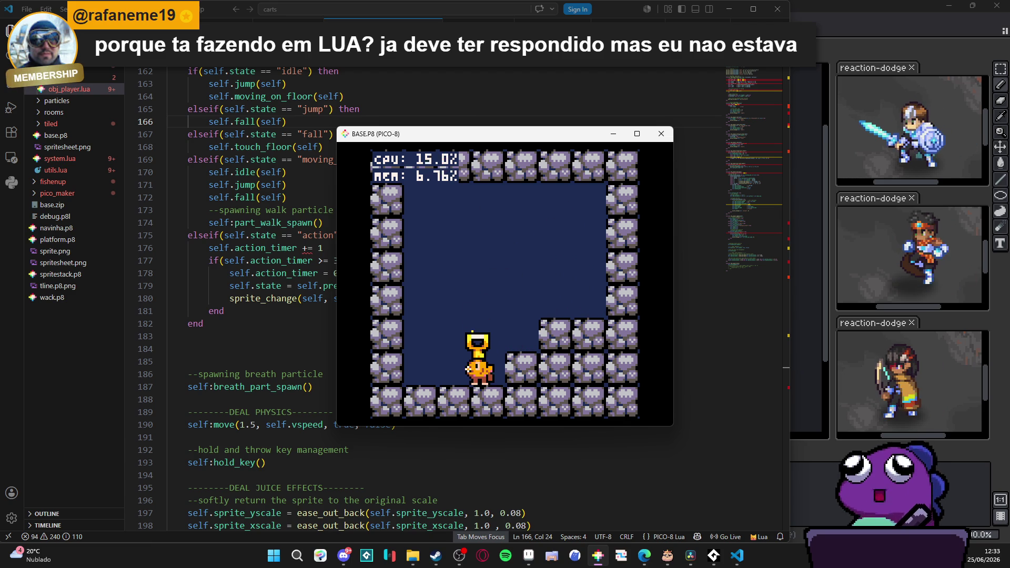
pyautogui.press('x')
pyautogui.press('Left')
# Jump up, grab the golden key, and throw it onto the upper step.
pyautogui.press('z')
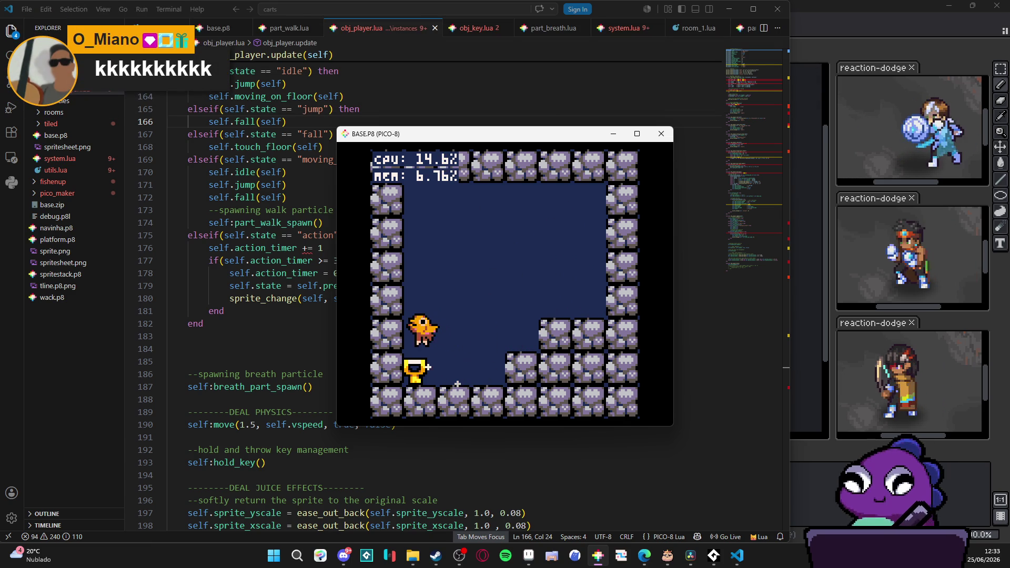
pyautogui.press('x')
pyautogui.press('Right')
pyautogui.press('x')
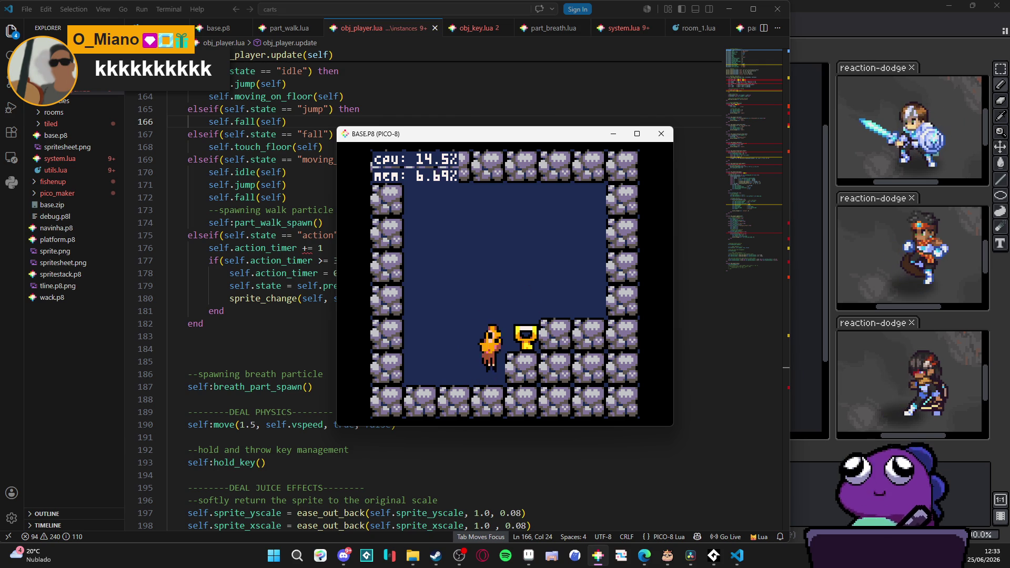
pyautogui.press('Right')
pyautogui.press('z')
pyautogui.press('x')
pyautogui.press('z')
pyautogui.press('x')
# Carry the key down, throw it left to the floor, retrieve it and throw it right.
pyautogui.press('Left')
pyautogui.press('z')
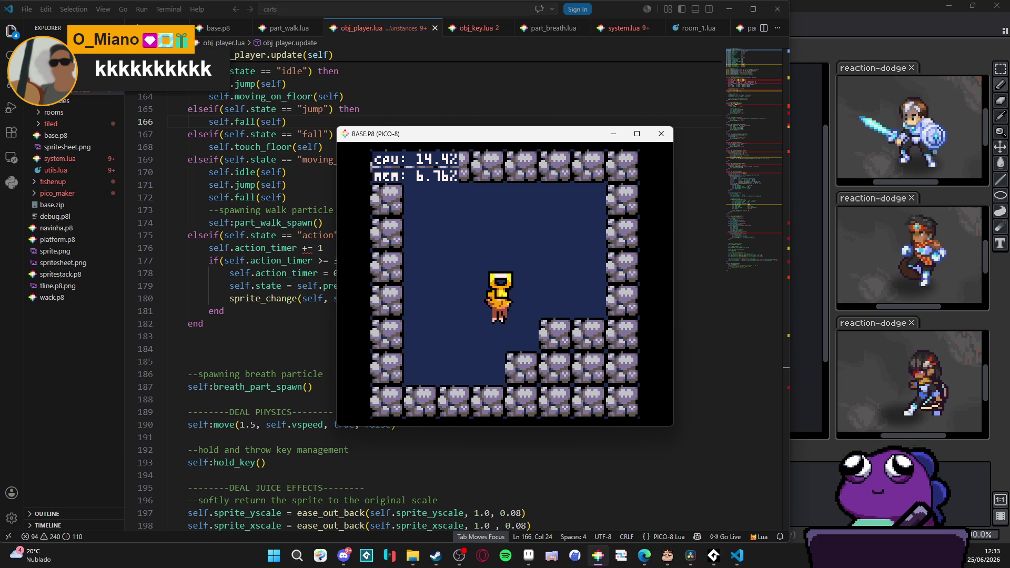
pyautogui.press('x')
pyautogui.press('Left')
pyautogui.press('z')
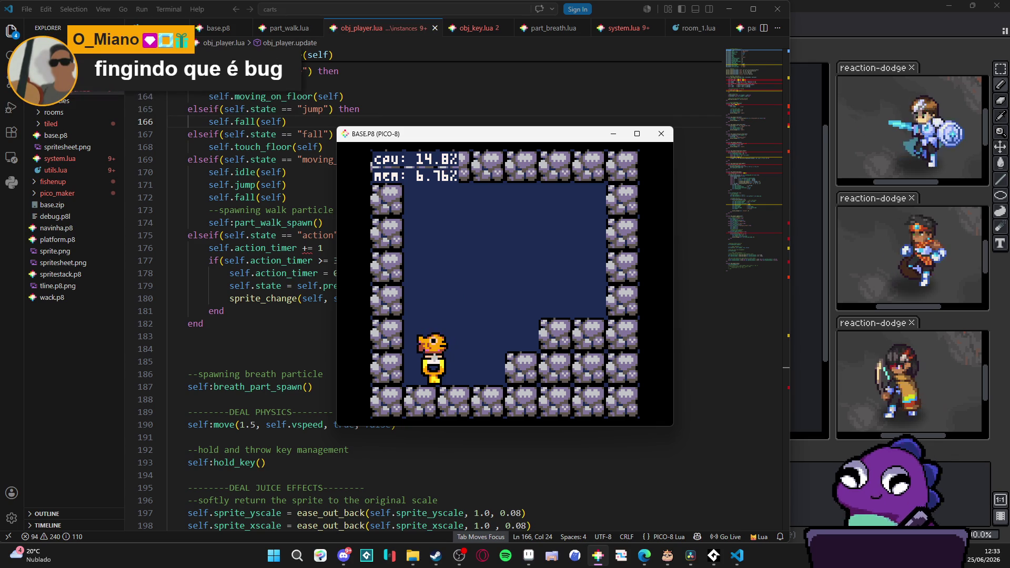
pyautogui.press('Right')
pyautogui.press('z')
pyautogui.press('x')
pyautogui.press('z')
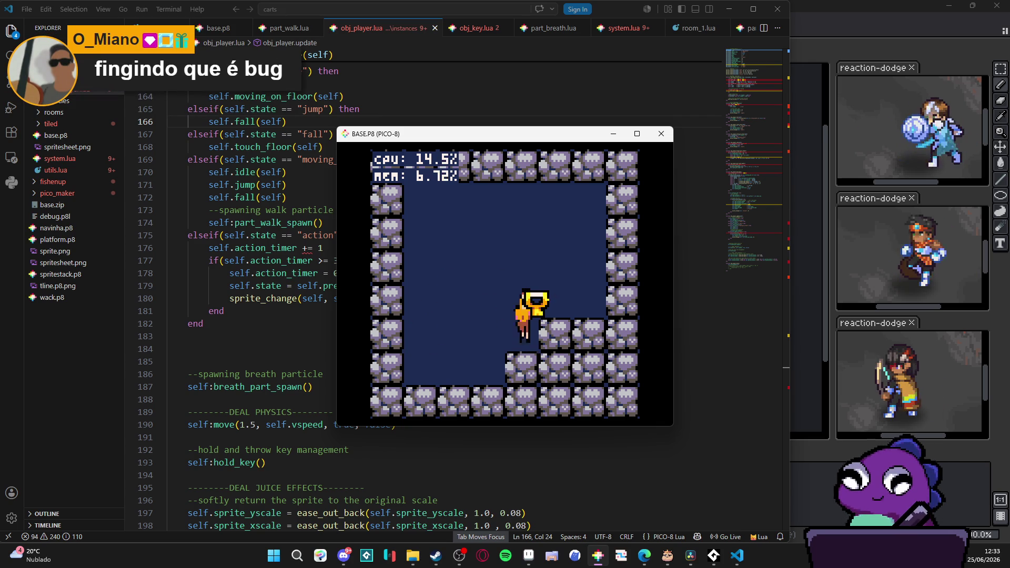
pyautogui.press('x')
pyautogui.press('z')
pyautogui.press('Right')
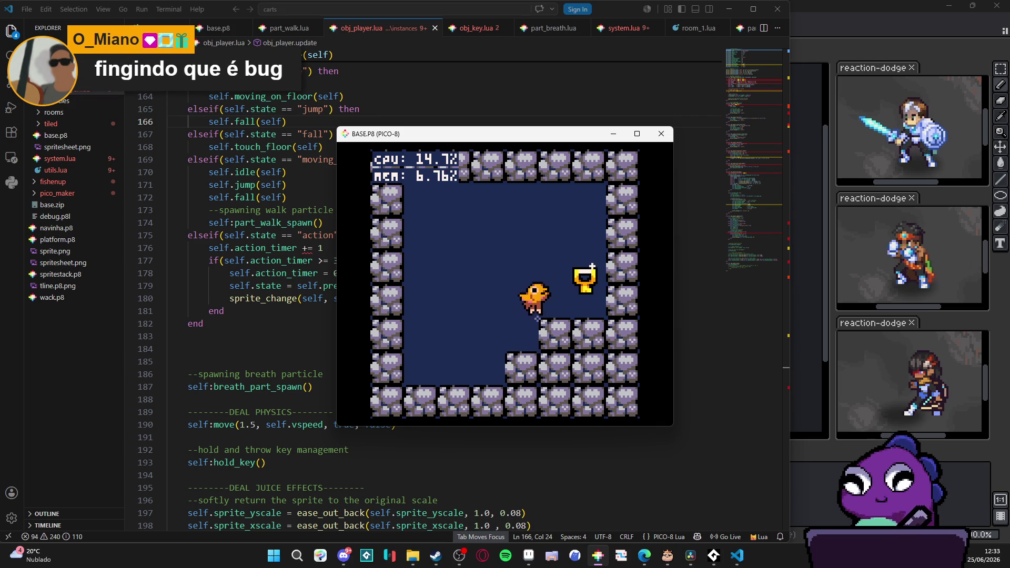
# Throw the key left, catch it in mid-air, and drop it by the right wall.
pyautogui.press('Left')
pyautogui.press('z')
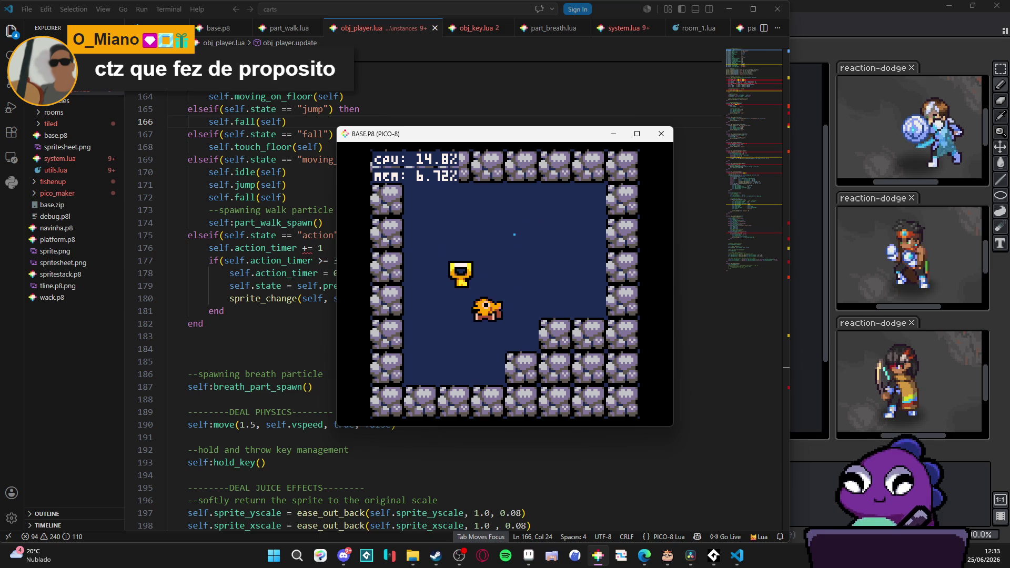
pyautogui.press('x')
pyautogui.press('z')
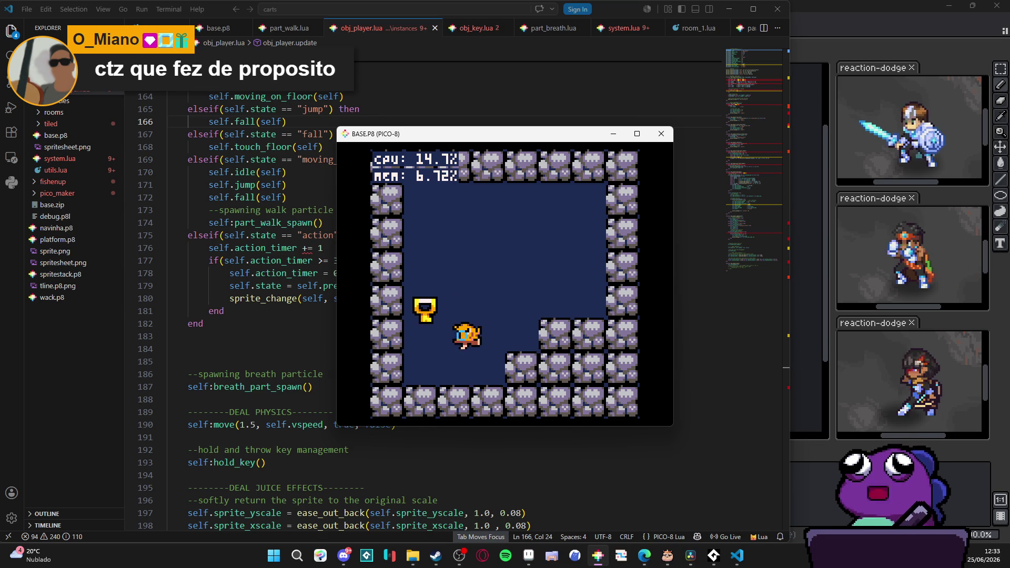
pyautogui.press('Left')
pyautogui.press('z')
pyautogui.press('z')
pyautogui.press('Right')
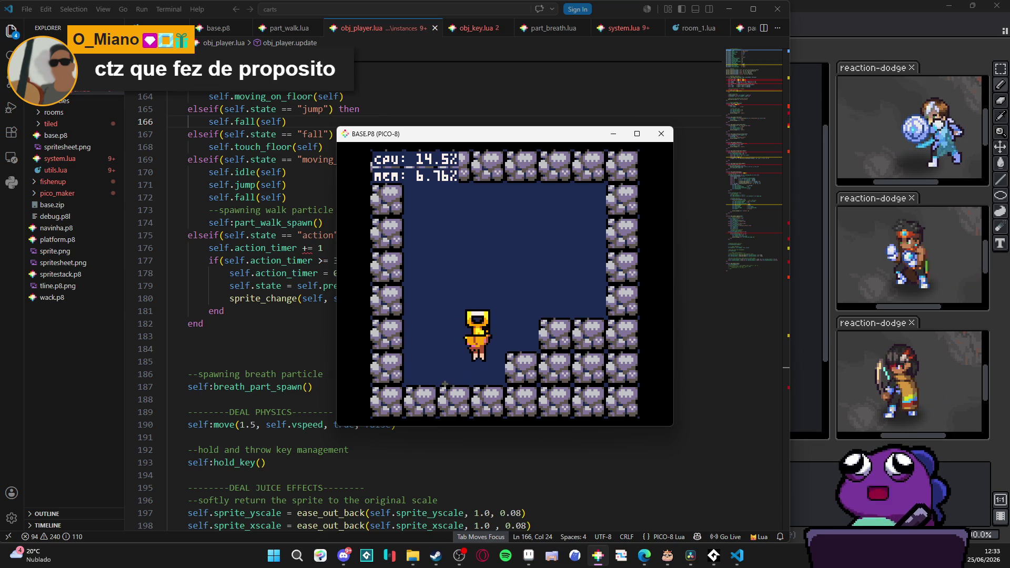
pyautogui.press('x')
pyautogui.press('z')
pyautogui.press('x')
pyautogui.press('Left')
# Toss the key left and right, recover it, and throw it onto the right-hand ledge.
pyautogui.press('z')
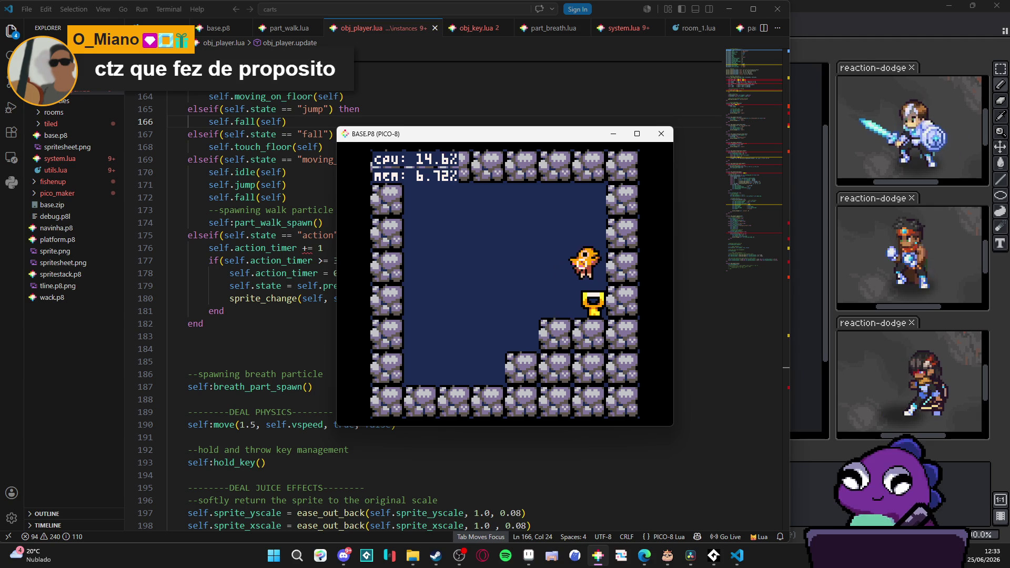
pyautogui.press('Left')
pyautogui.press('x')
pyautogui.press('z')
pyautogui.press('Left')
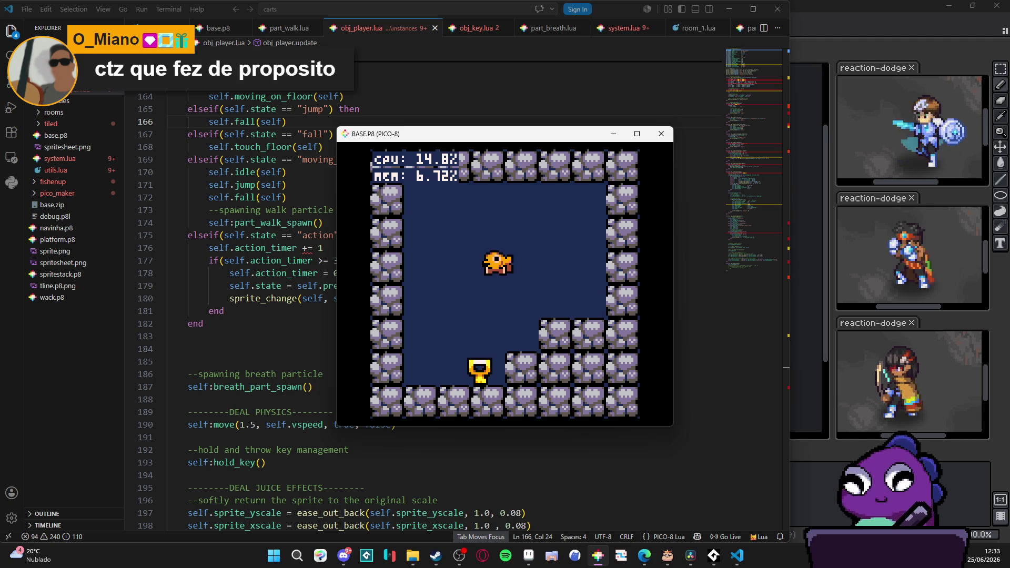
pyautogui.press('x')
pyautogui.press('z')
pyautogui.press('Right')
pyautogui.press('Right')
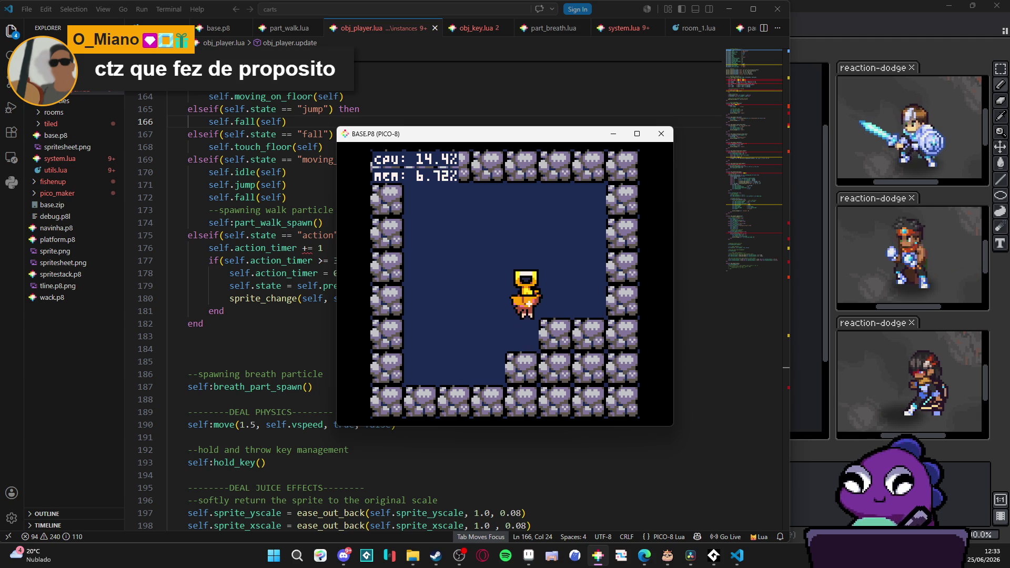
pyautogui.press('x')
pyautogui.press('z')
pyautogui.press('x')
pyautogui.press('Left')
pyautogui.press('x')
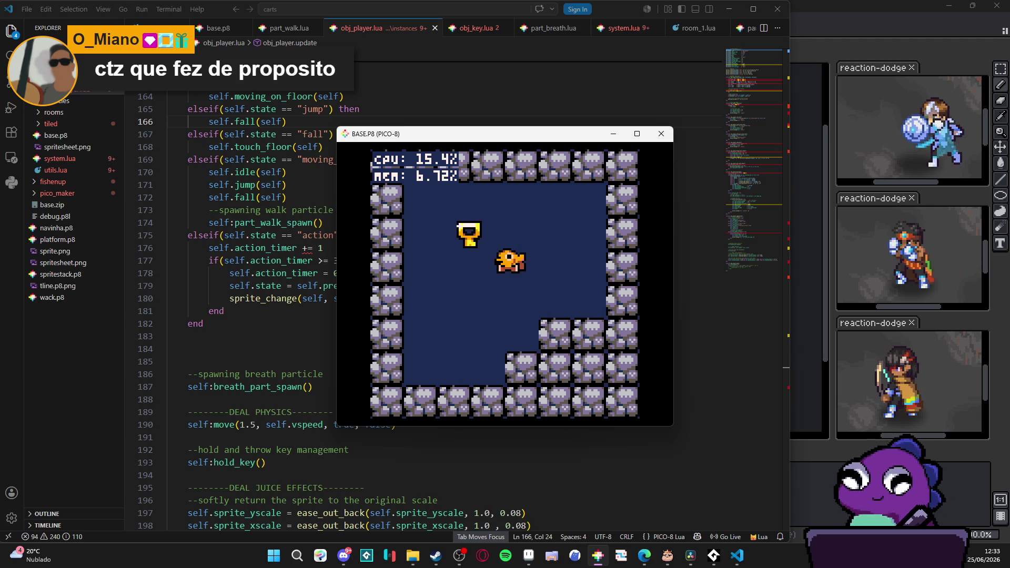
pyautogui.press('x')
pyautogui.press('Right')
pyautogui.press('z')
pyautogui.press('x')
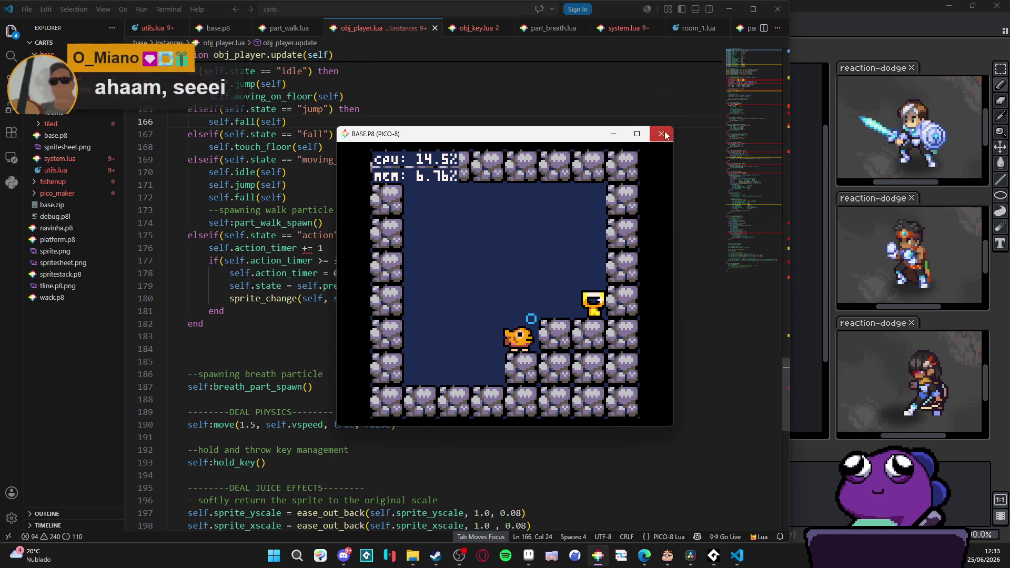
# Close the PICO-8 game, skim obj_player.lua's update code, then open system.lua.
pyautogui.click(660, 133)
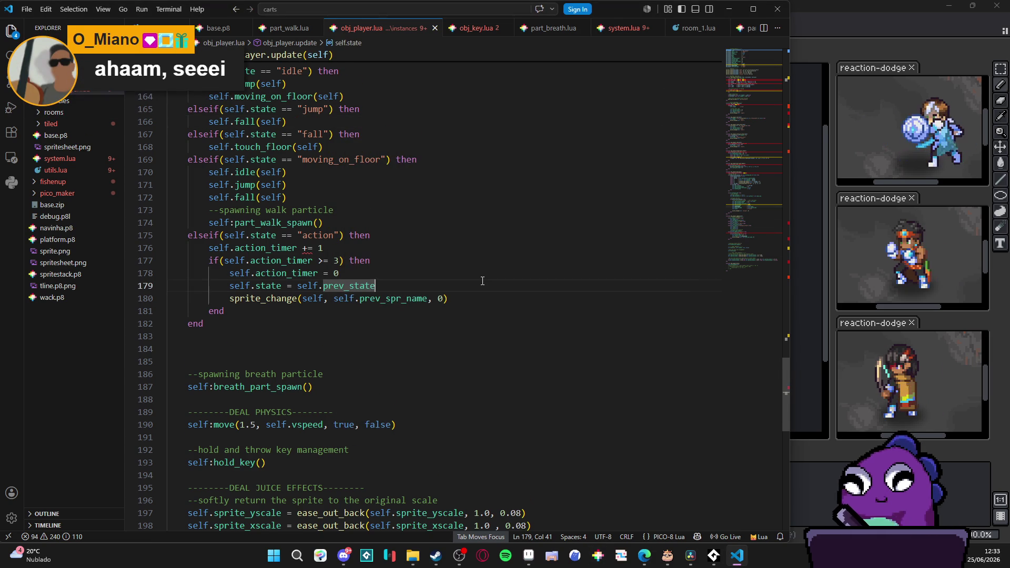
pyautogui.scroll(-5, 482, 281)
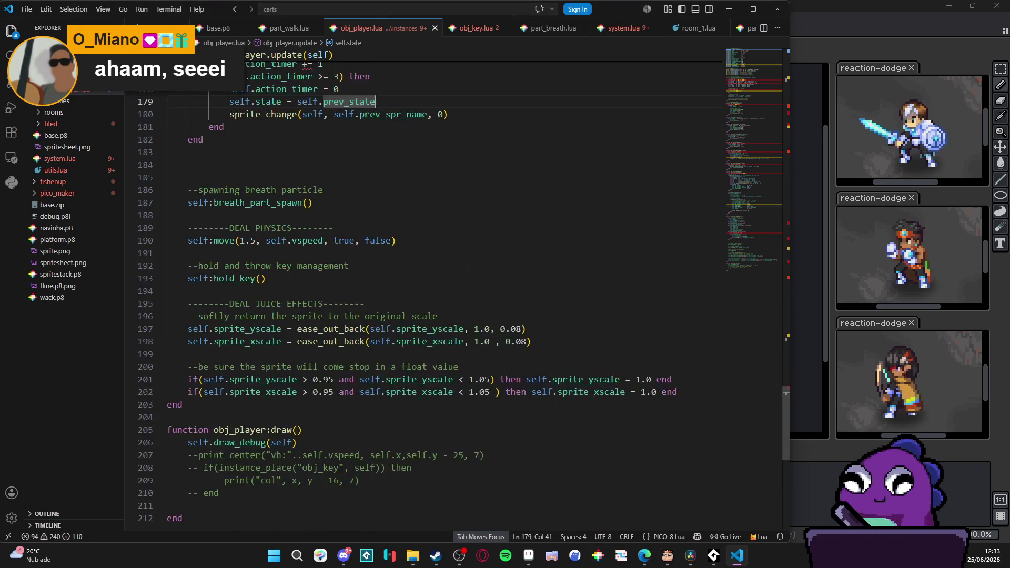
pyautogui.scroll(3, 242, 197)
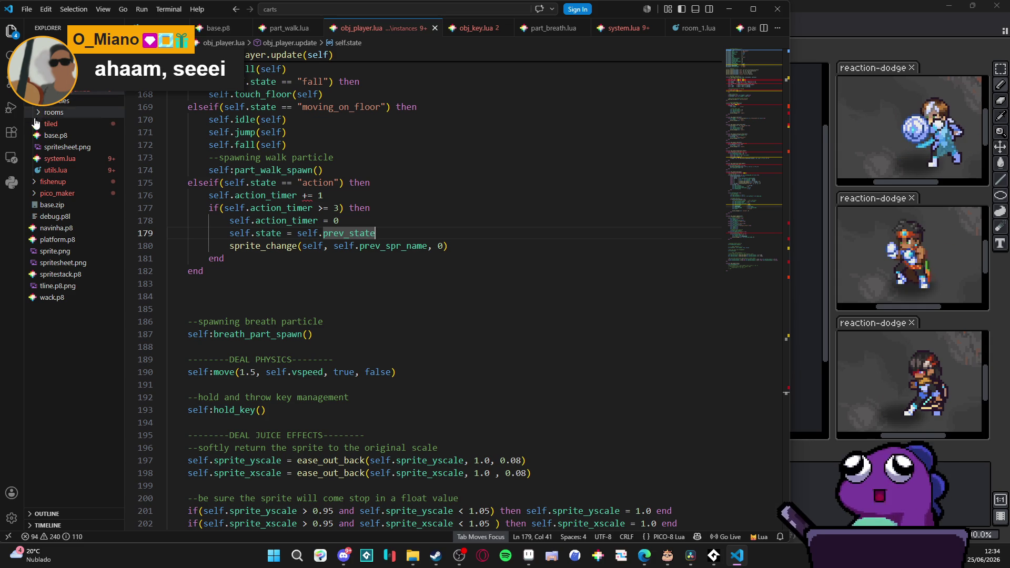
pyautogui.click(63, 158)
pyautogui.scroll(-2, 415, 305)
# Unfold move_and_collide in system.lua and inspect the horizontal collision's px handling.
pyautogui.scroll(-2, 415, 305)
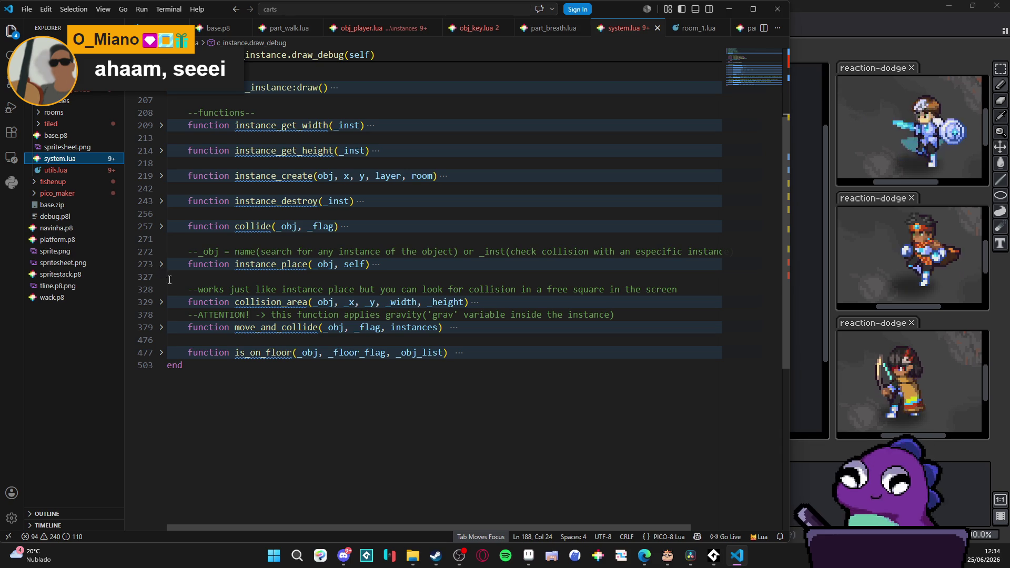
pyautogui.click(162, 327)
pyautogui.scroll(-10, 276, 283)
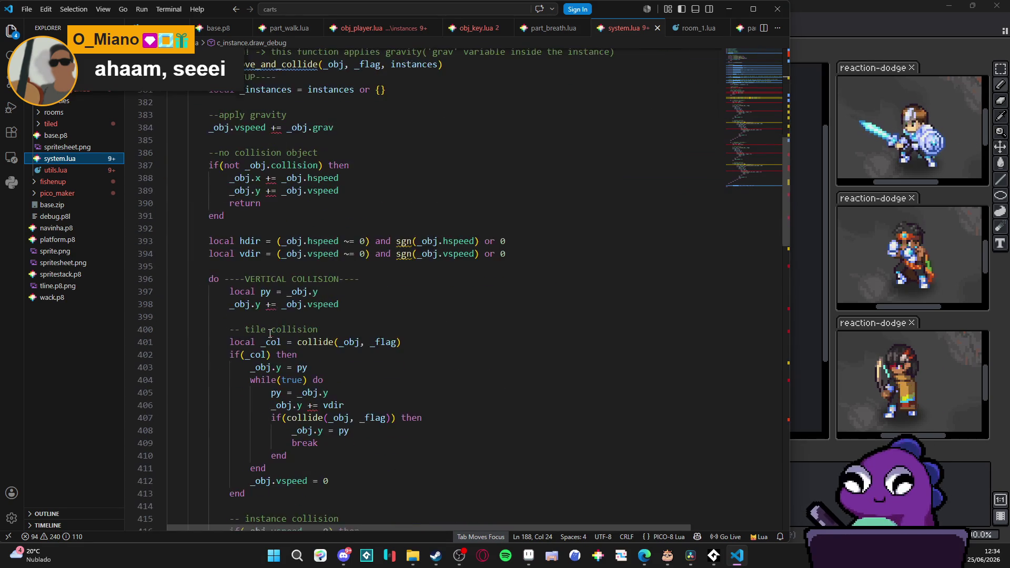
pyautogui.scroll(-15, 275, 282)
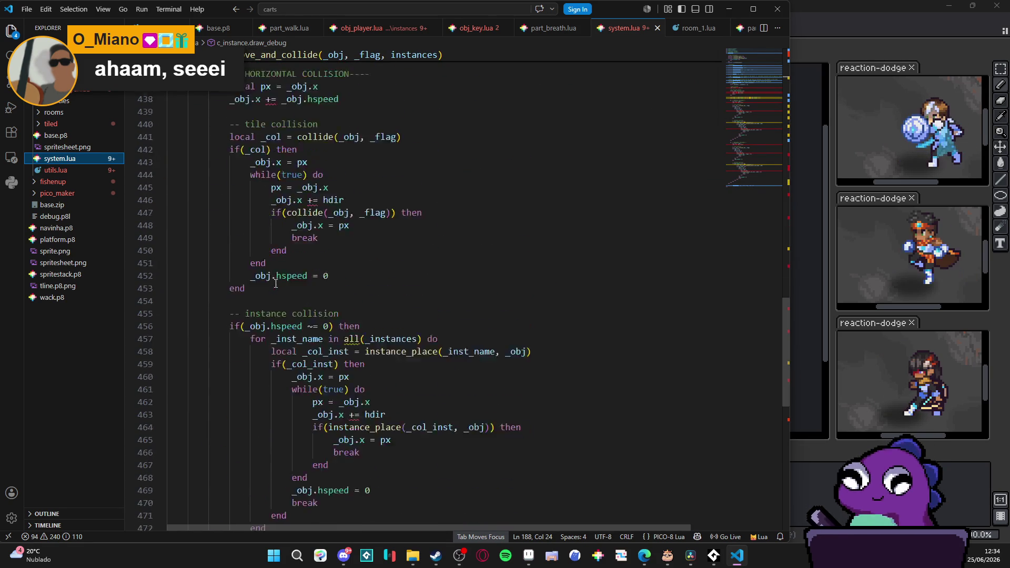
pyautogui.scroll(3, 275, 282)
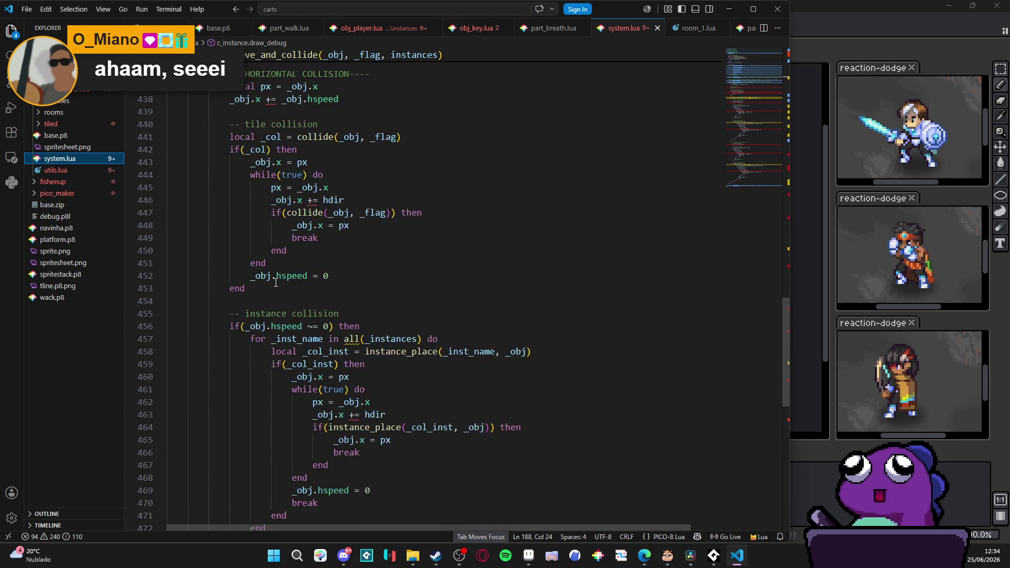
pyautogui.scroll(-3, 269, 359)
pyautogui.scroll(8, 279, 335)
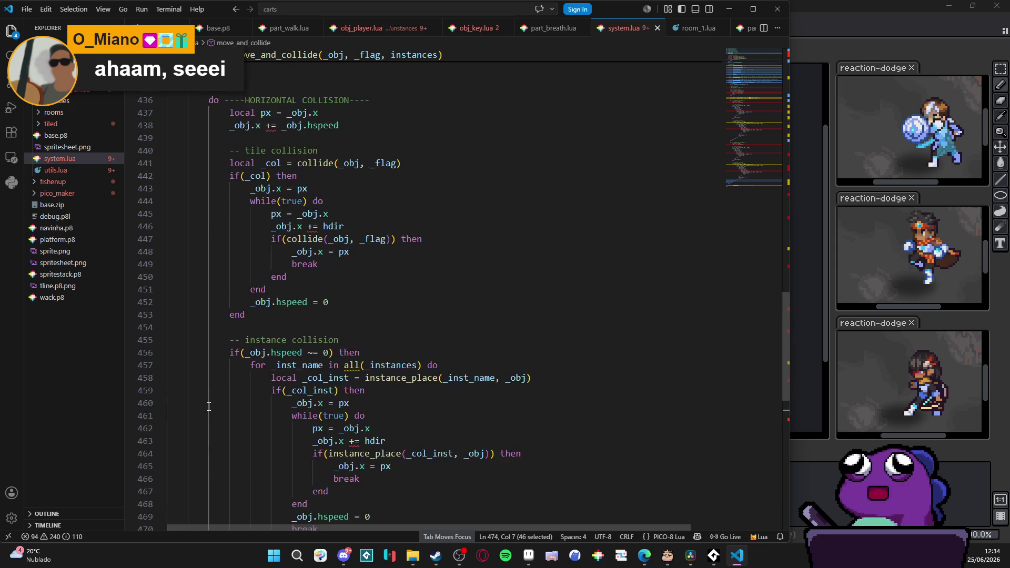
pyautogui.click(276, 372)
pyautogui.scroll(7, 280, 330)
pyautogui.moveTo(208, 484)
pyautogui.mouseDown()
pyautogui.moveTo(292, 318)
pyautogui.moveTo(266, 230)
pyautogui.mouseUp()
pyautogui.click(266, 230)
# Peek at collision_area and the early return line, then launch a fresh PICO-8 console.
pyautogui.scroll(6, 381, 259)
pyautogui.scroll(-3, 381, 258)
pyautogui.scroll(7, 382, 258)
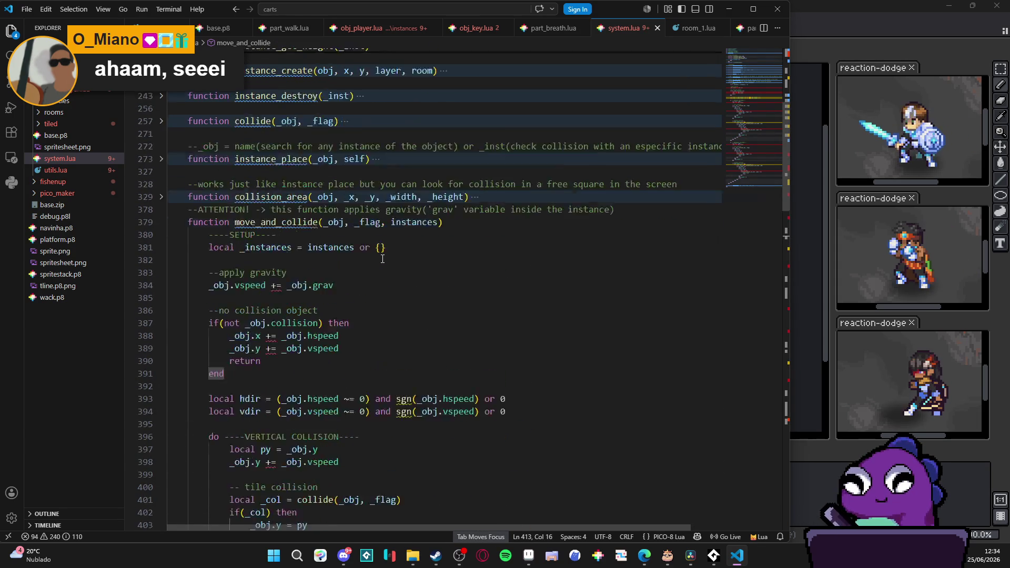
pyautogui.scroll(1, 382, 259)
pyautogui.scroll(-4, 382, 259)
pyautogui.scroll(4, 383, 259)
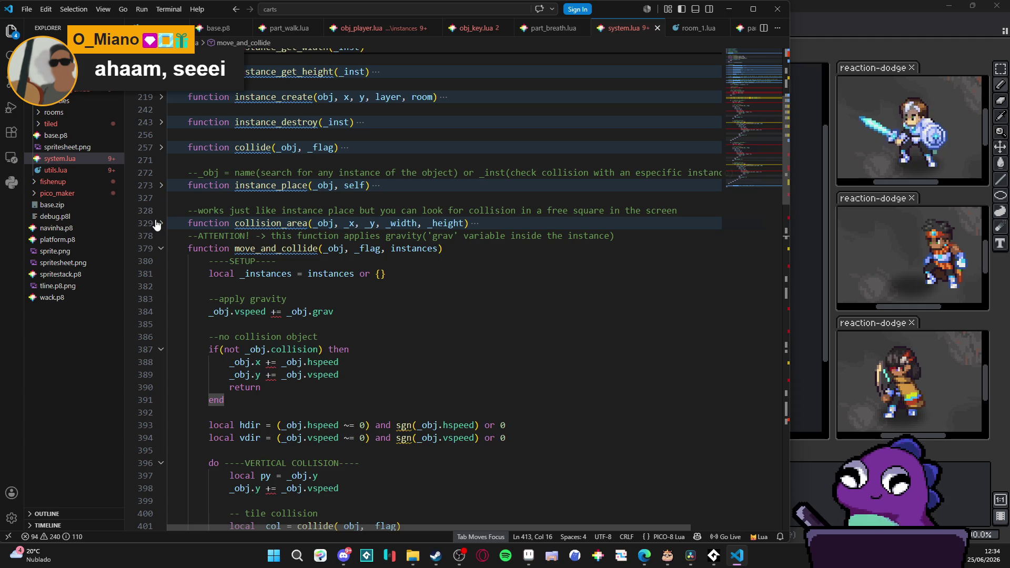
pyautogui.click(161, 223)
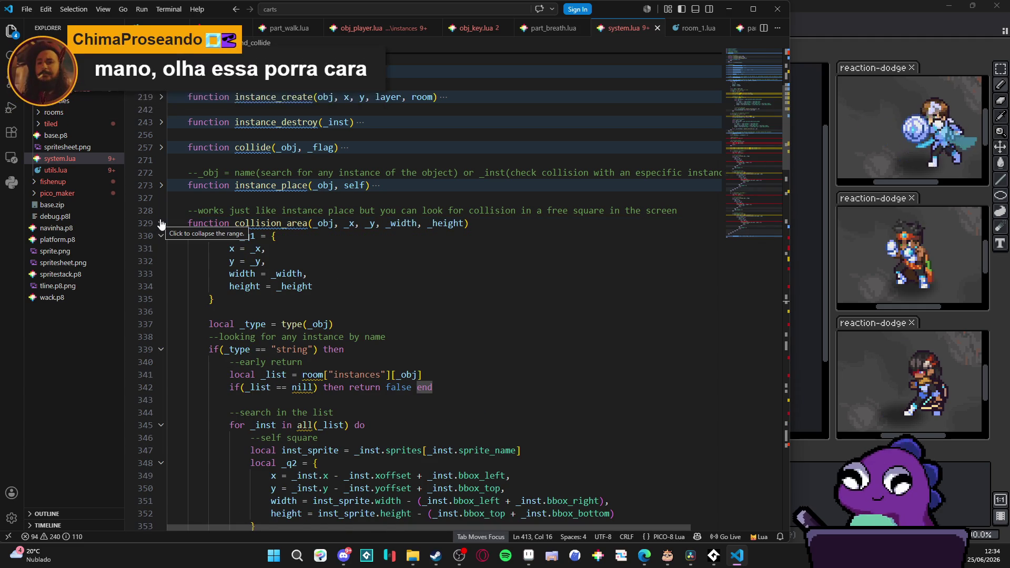
pyautogui.click(160, 223)
pyautogui.scroll(-3, 237, 263)
pyautogui.click(261, 281)
pyautogui.scroll(-9, 370, 239)
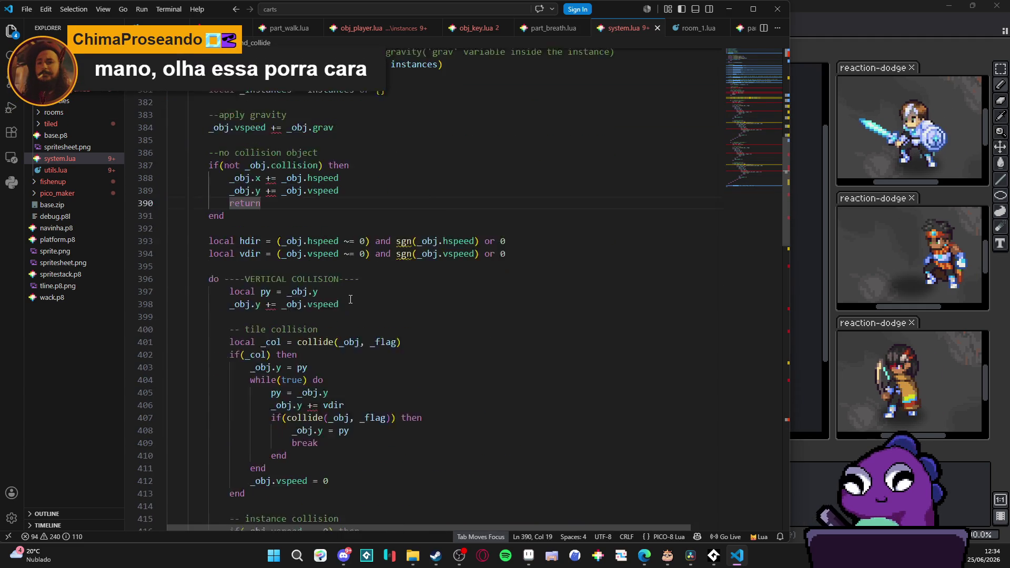
pyautogui.scroll(-7, 369, 239)
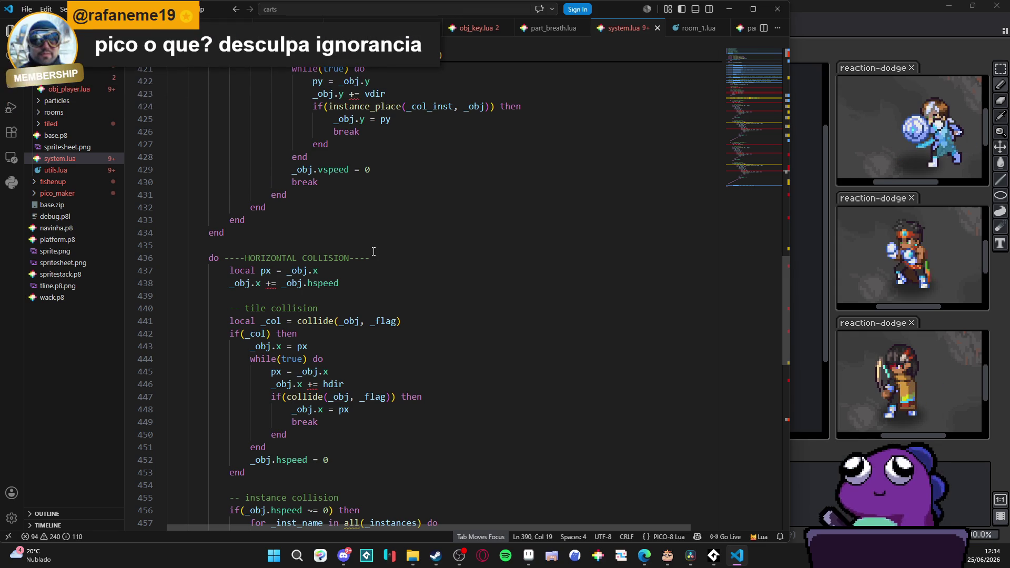
pyautogui.scroll(-1, 374, 251)
pyautogui.hotkey('ctrl', 'r')
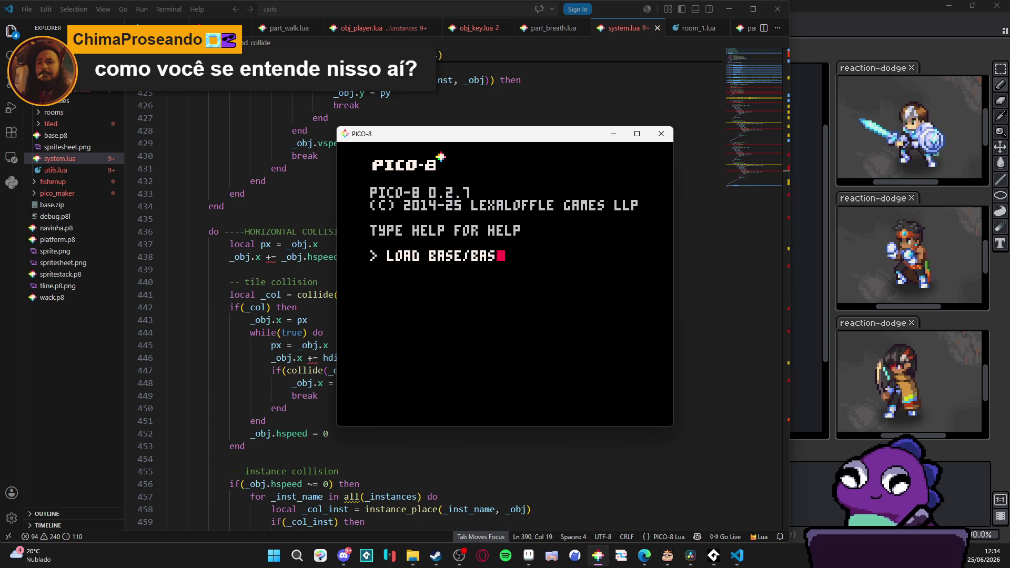
# Load base/base.p8 and view its code in the PICO-8 editor.
pyautogui.write('E.P8')
pyautogui.press('Return')
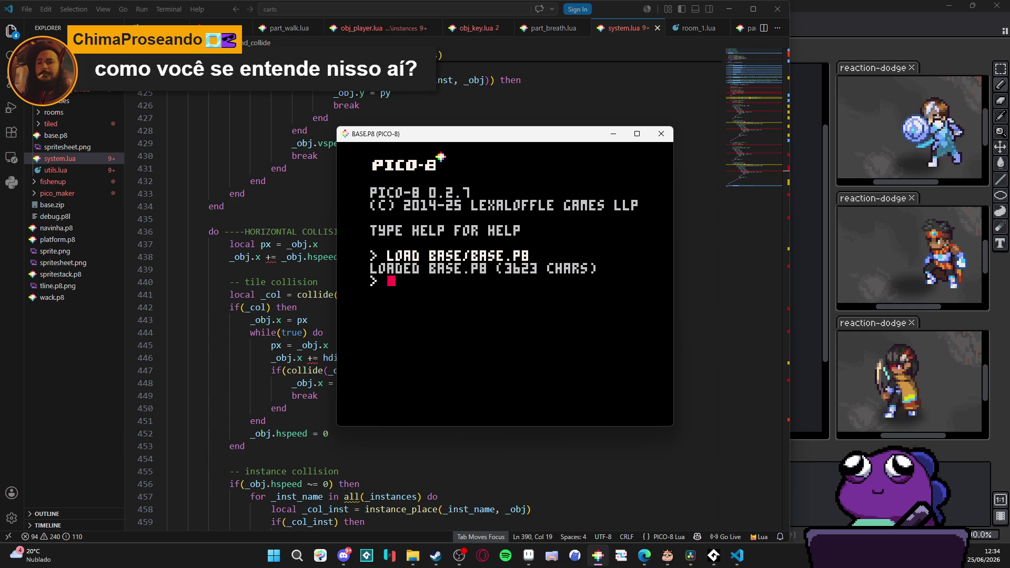
pyautogui.press('Escape')
pyautogui.scroll(-10, 495, 308)
pyautogui.scroll(-7, 544, 243)
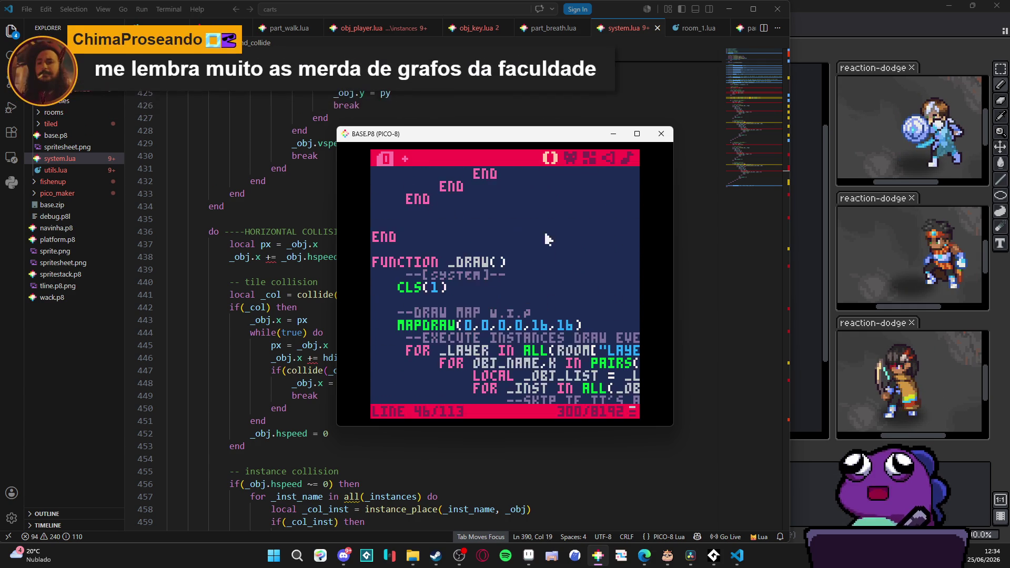
# Inspect the sprite editor, zooming onto a sprite and browsing the sprite banks.
pyautogui.click(570, 157)
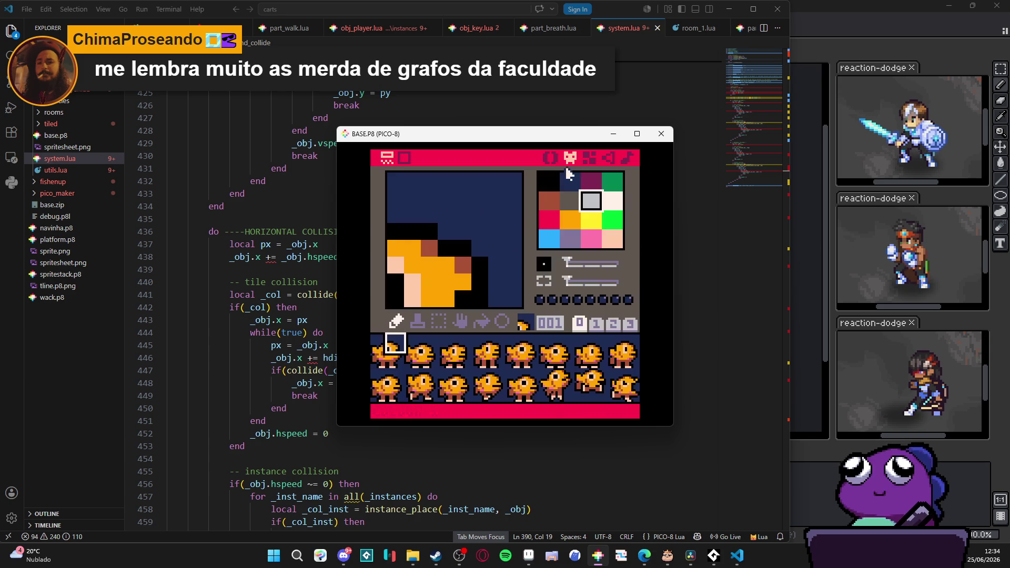
pyautogui.click(566, 280)
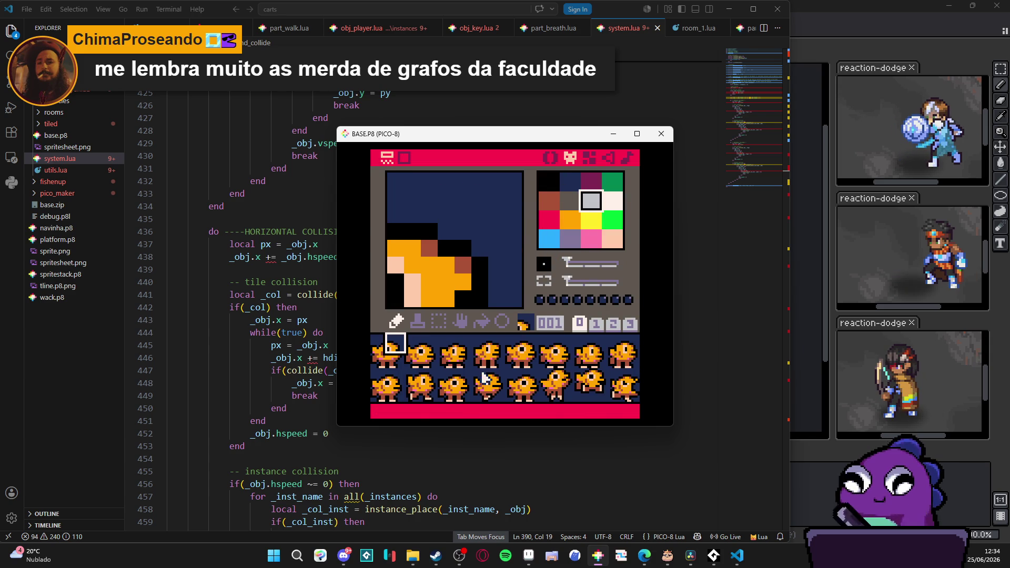
pyautogui.click(596, 324)
pyautogui.click(613, 323)
pyautogui.click(626, 324)
pyautogui.click(580, 323)
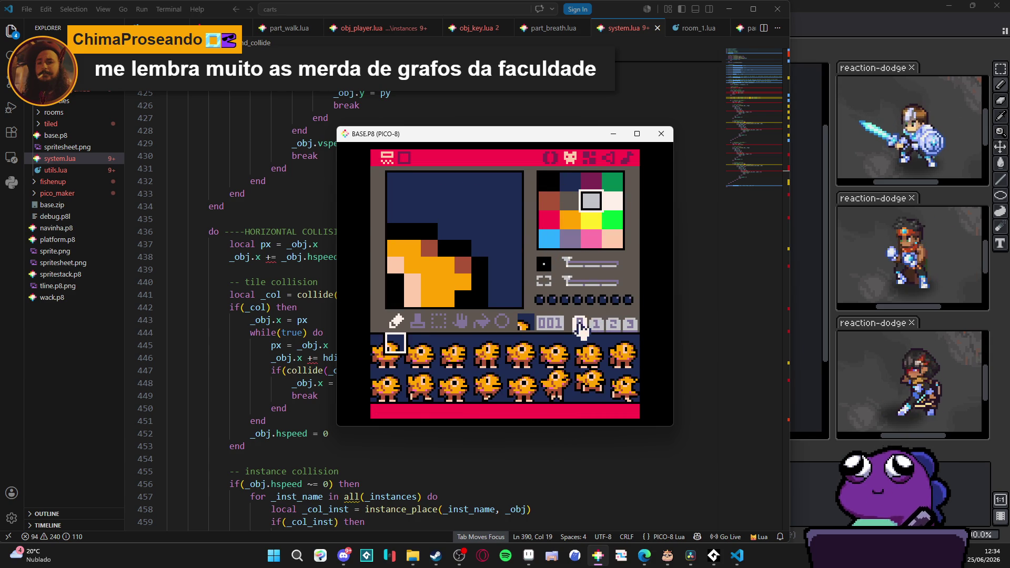
# Browse the map editor across the sprite banks, ending on the chick bank.
pyautogui.click(588, 158)
pyautogui.click(596, 324)
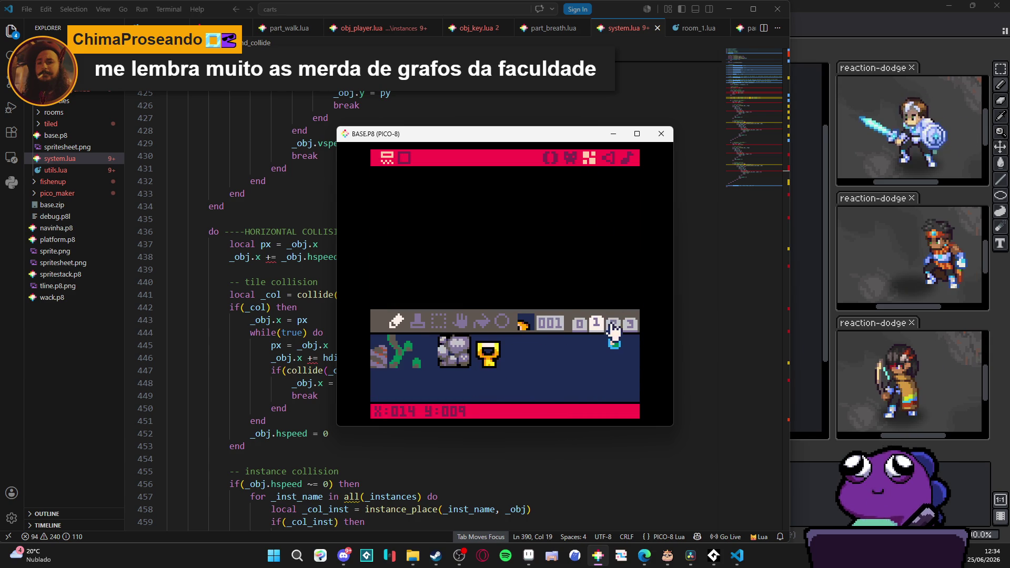
pyautogui.click(613, 323)
pyautogui.click(580, 324)
pyautogui.scroll(-3, 496, 263)
pyautogui.scroll(3, 494, 277)
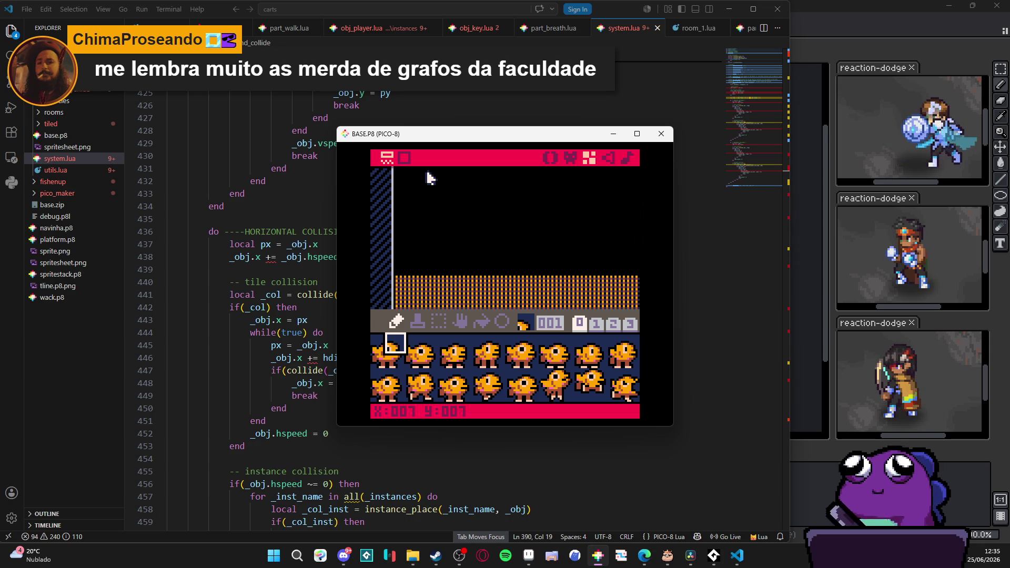
# Look at the SFX and music editors, then return to the code.
pyautogui.click(608, 158)
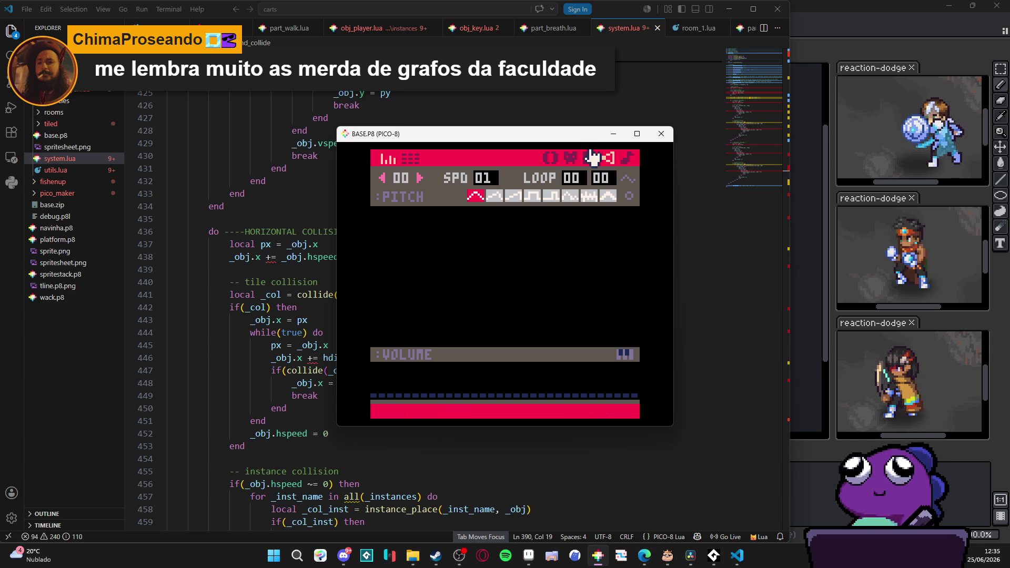
pyautogui.click(628, 158)
pyautogui.click(550, 157)
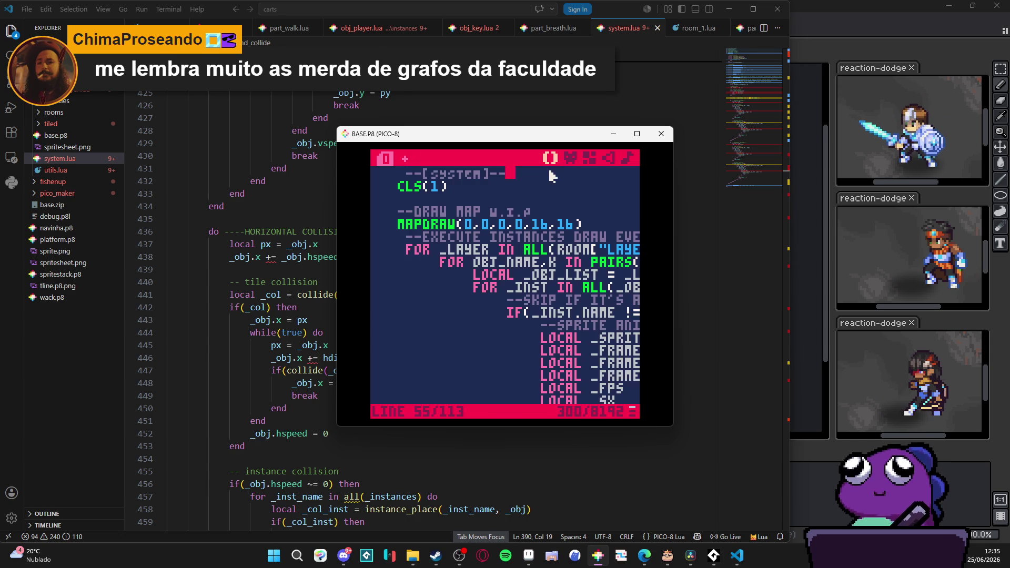
# Scroll through the #include list and init code, then view the orange chick sprite sheet.
pyautogui.scroll(-10, 456, 273)
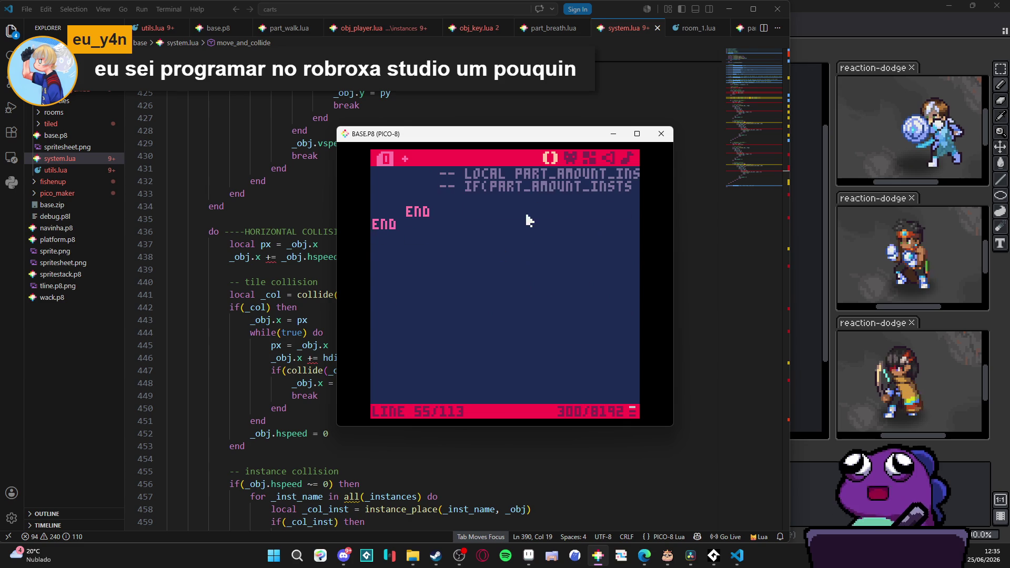
pyautogui.scroll(10, 556, 162)
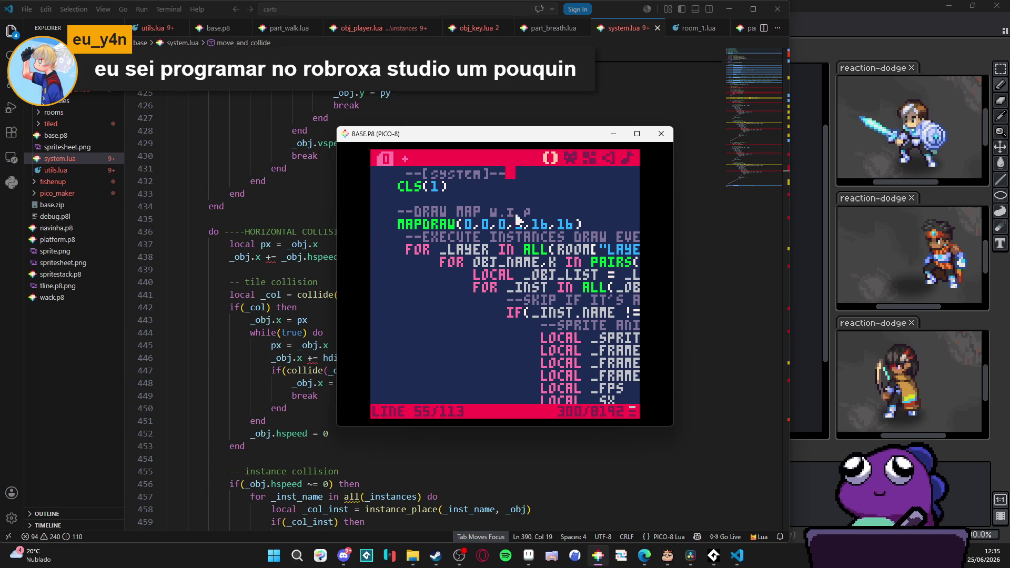
pyautogui.scroll(10, 516, 219)
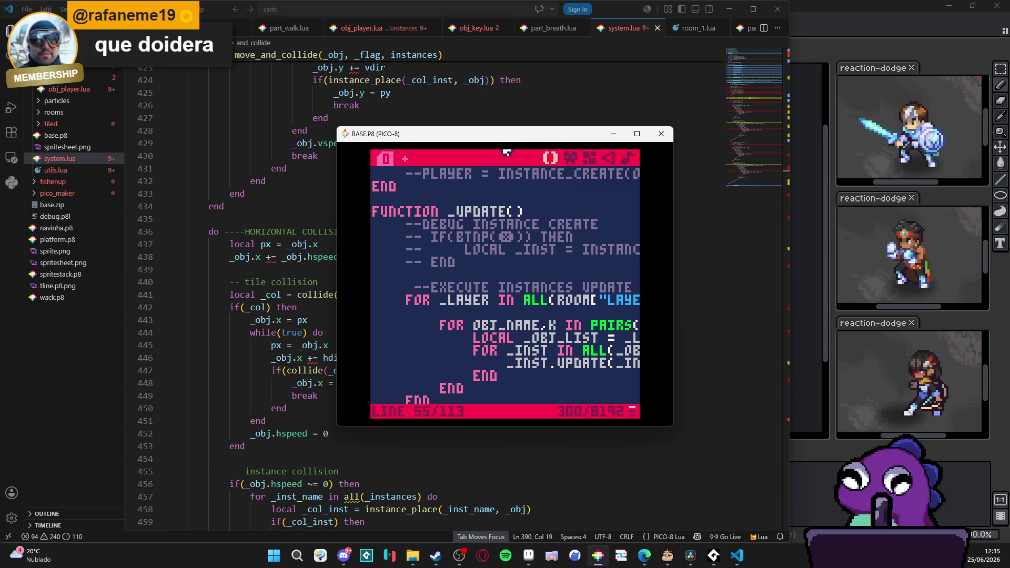
pyautogui.scroll(8, 526, 210)
pyautogui.scroll(2, 535, 216)
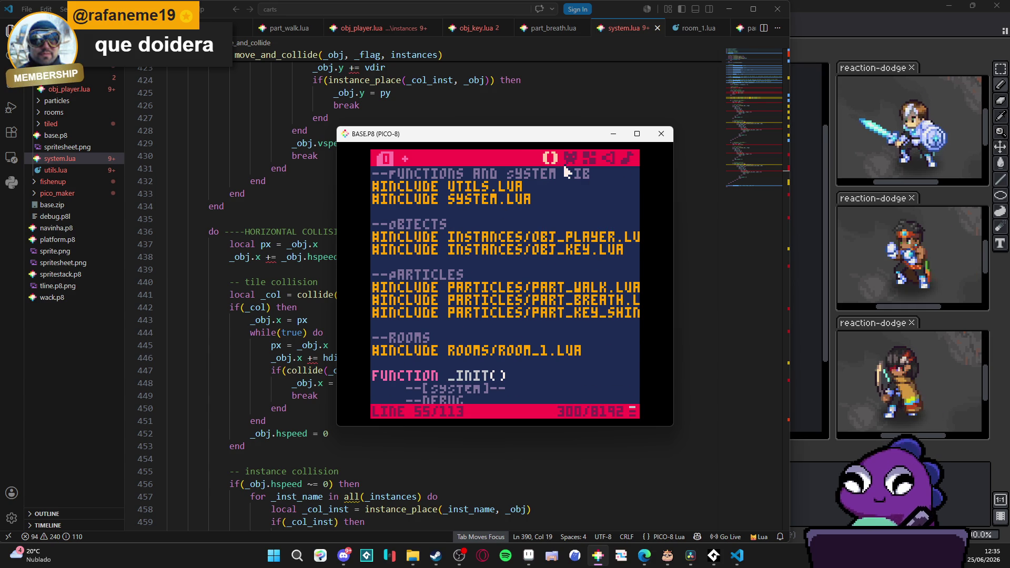
pyautogui.scroll(-10, 525, 263)
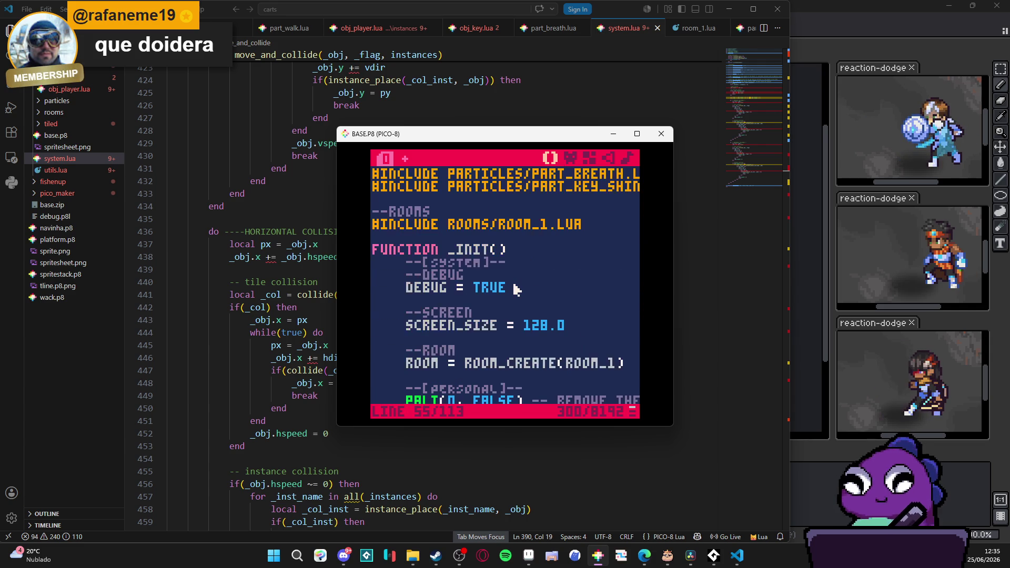
pyautogui.scroll(5, 531, 261)
pyautogui.scroll(5, 530, 259)
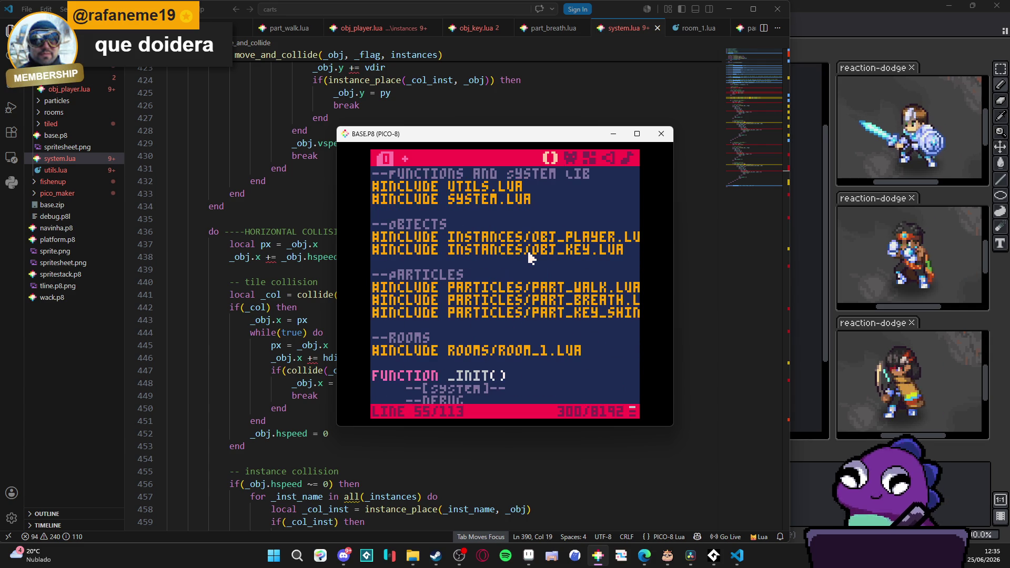
pyautogui.click(570, 158)
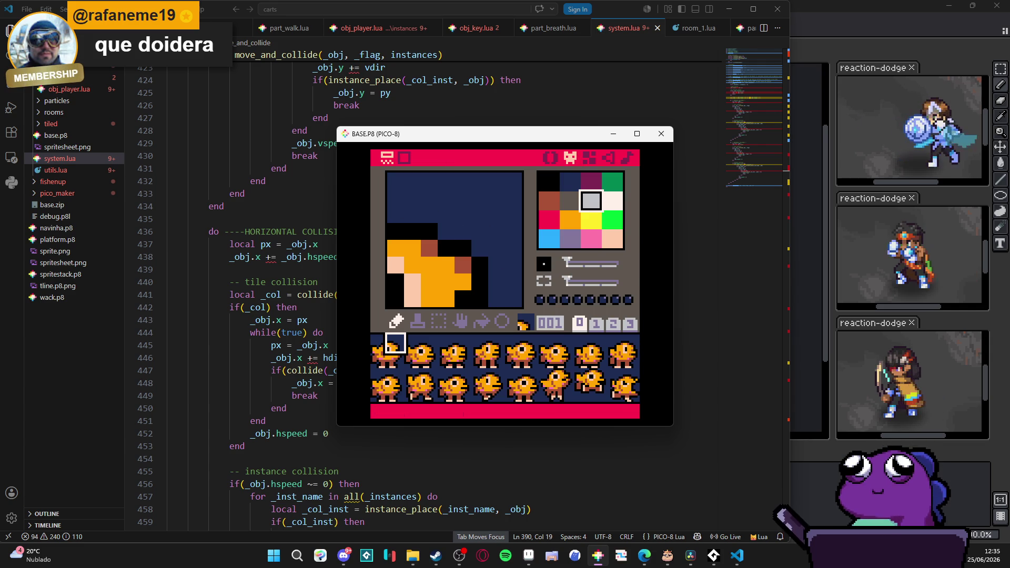
# Search 'pico8' in Edge and open the lexaloffle PICO-8 Fantasy Console site.
pyautogui.hotkey('alt', 'Tab')
pyautogui.write('pico')
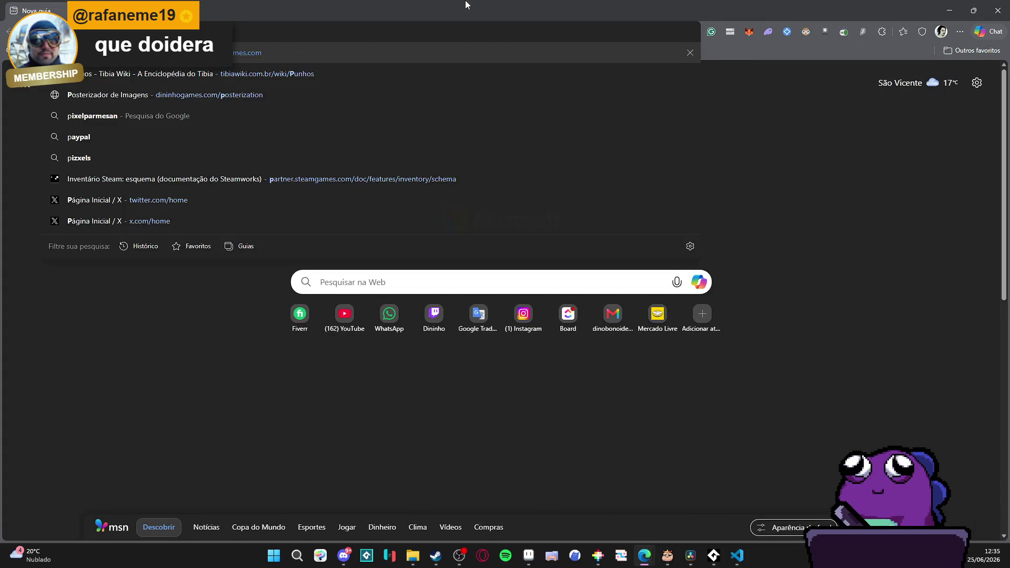
pyautogui.write('8')
pyautogui.press('Return')
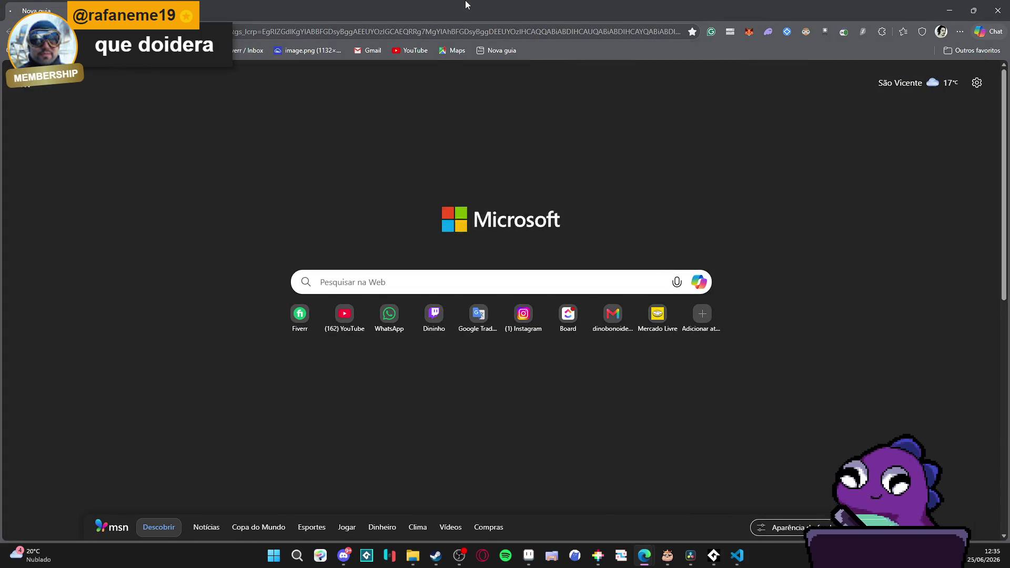
pyautogui.click(234, 177)
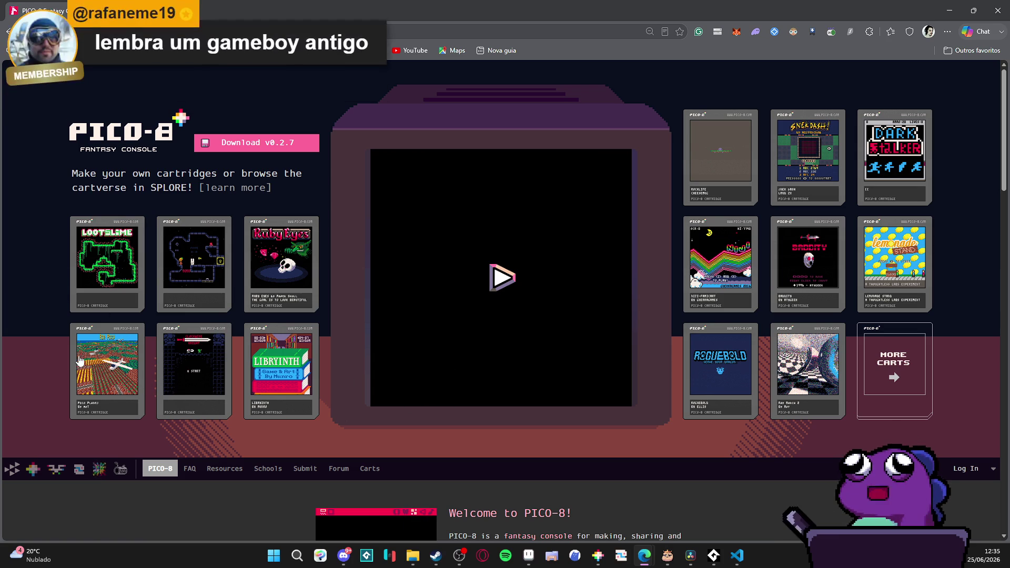
# Load the Air Pico cart and start Story mode's Taking Off stage.
pyautogui.click(105, 371)
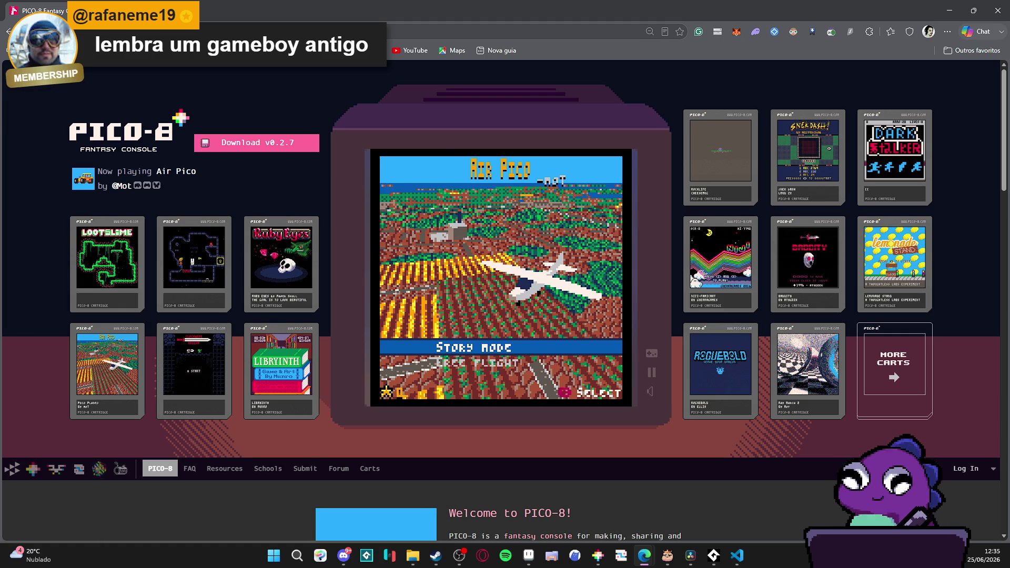
pyautogui.press('x')
pyautogui.press('x')
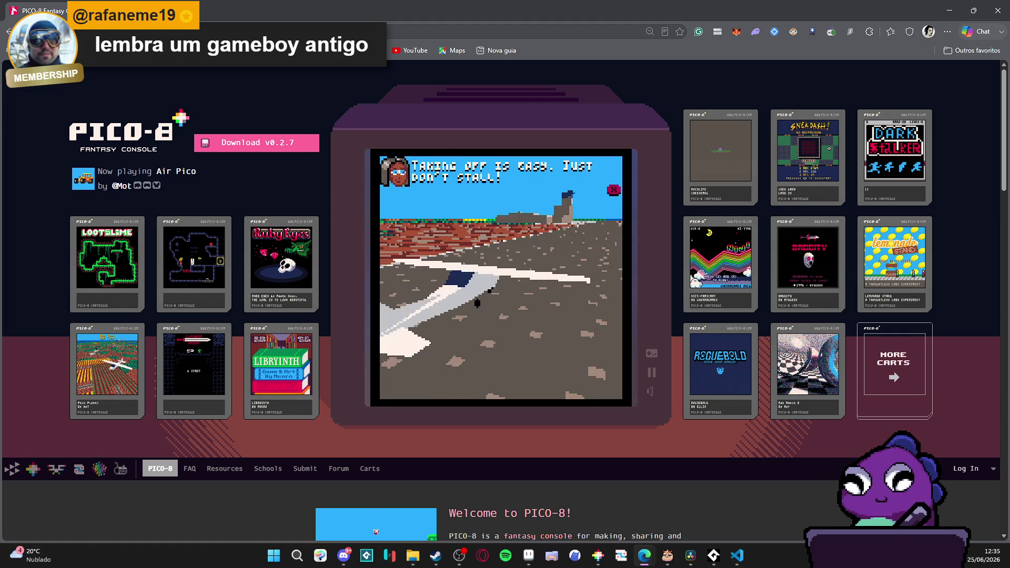
pyautogui.press('x')
pyautogui.press('x')
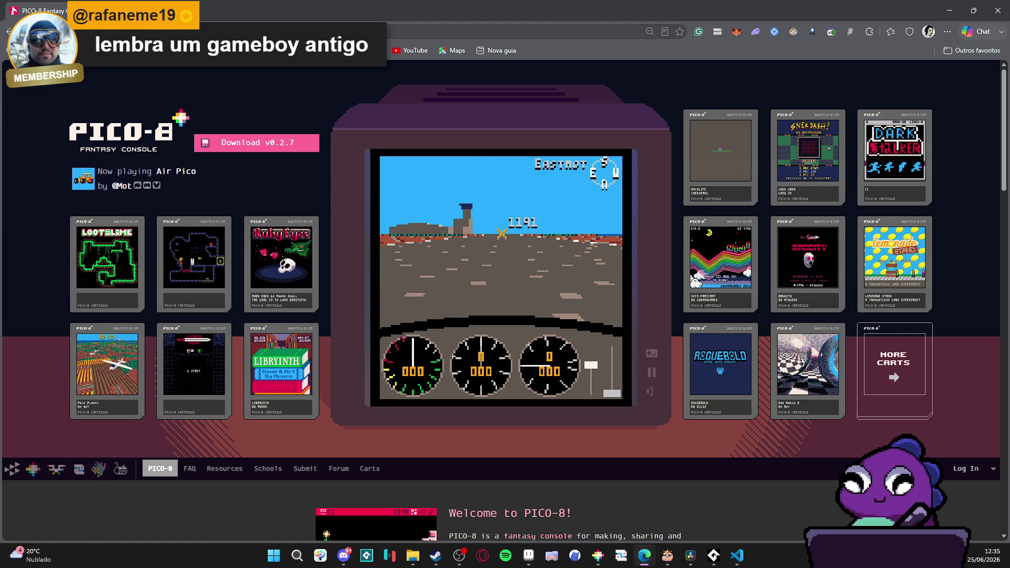
# Fly the stage, raising and easing the throttle with the arrow keys.
pyautogui.press('Up')
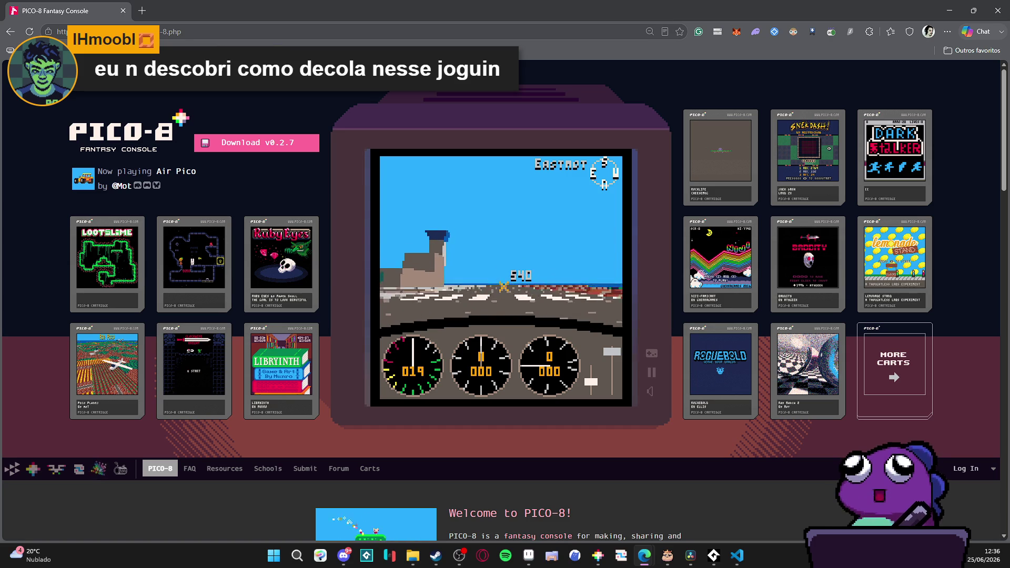
pyautogui.press('Down')
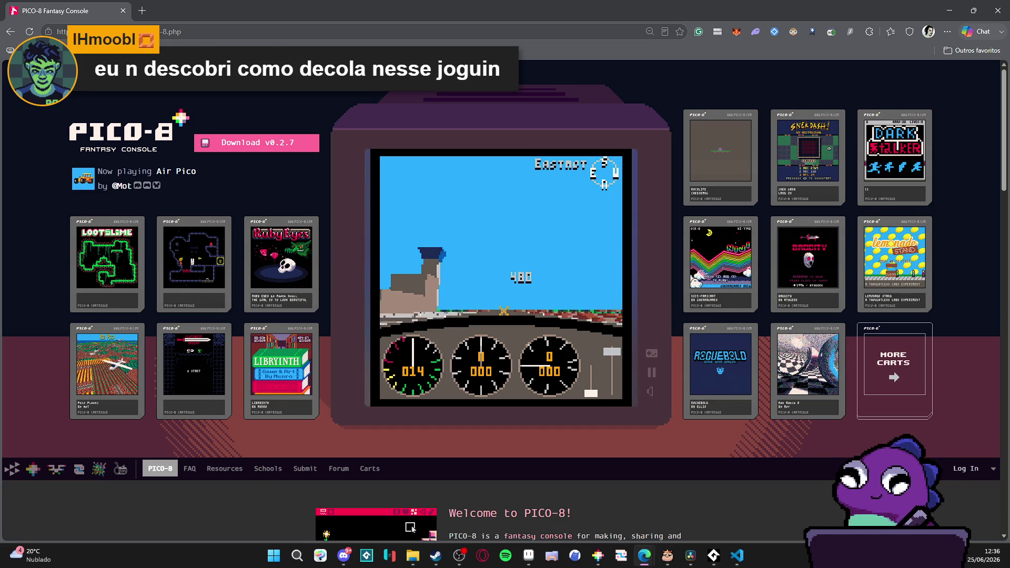
pyautogui.click(400, 519)
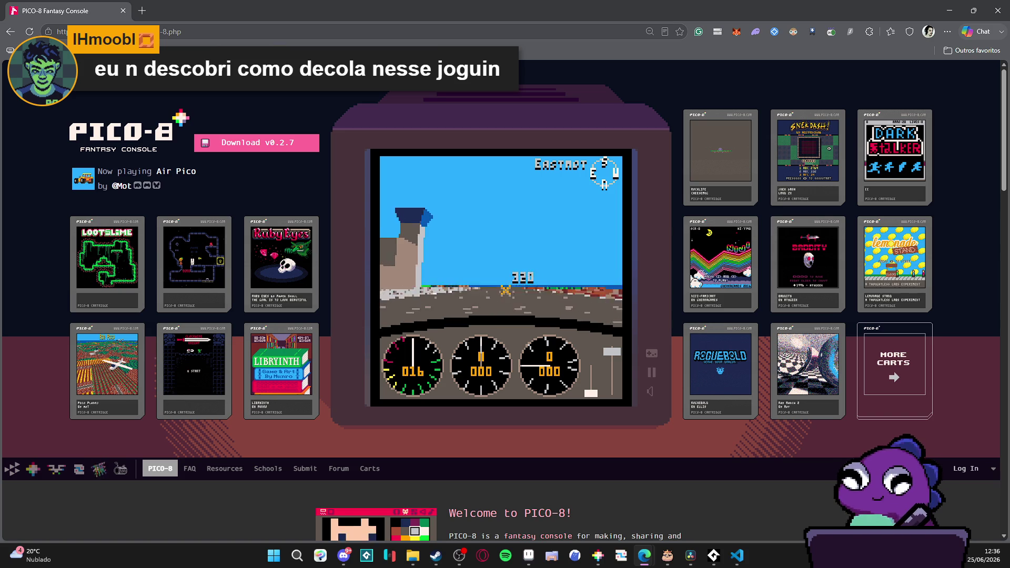
pyautogui.press('x')
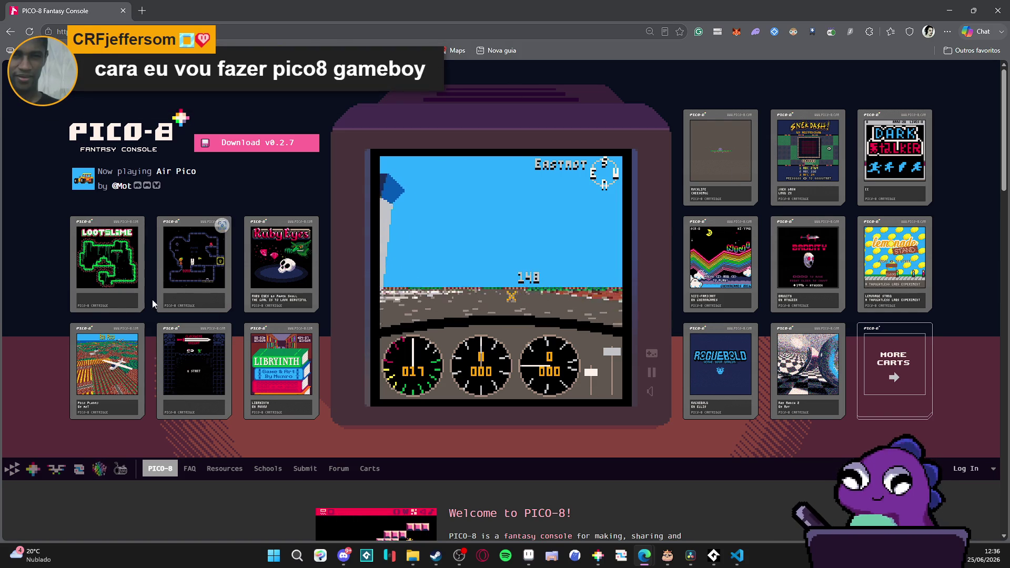
pyautogui.moveTo(170, 377)
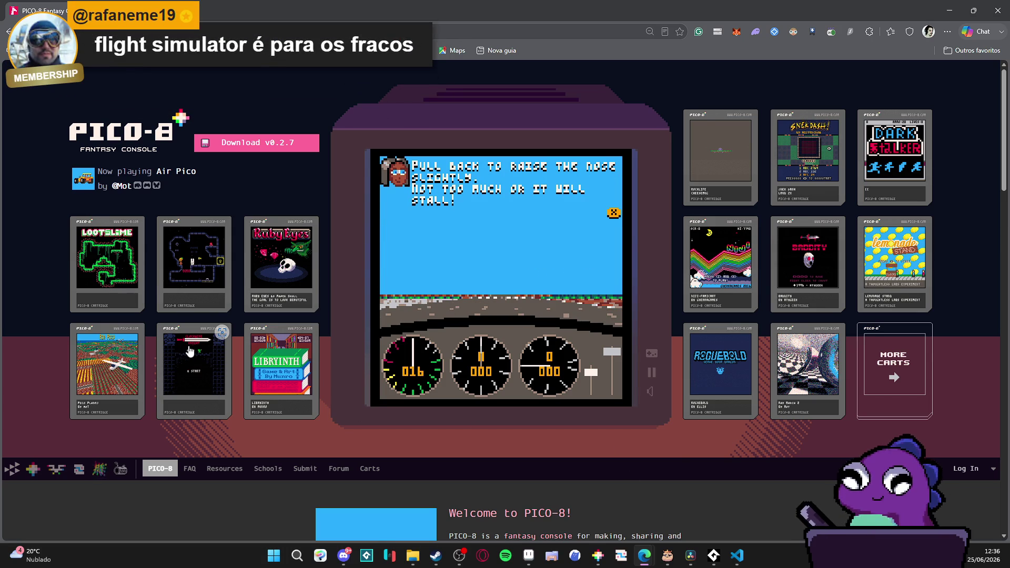
pyautogui.press('Down')
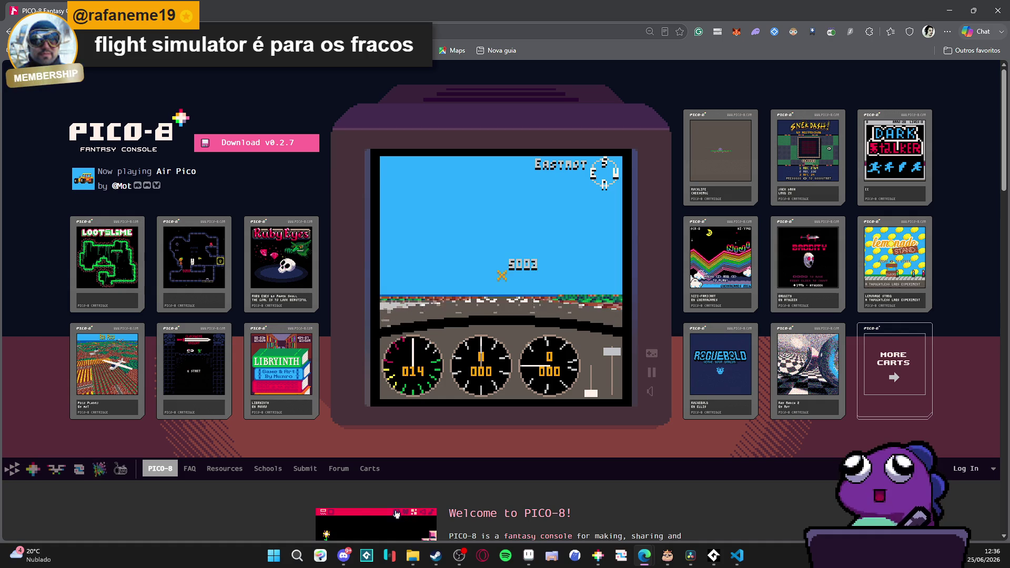
# Load the clockwise_knight cart and continue the saved game at Day 4.
pyautogui.click(214, 386)
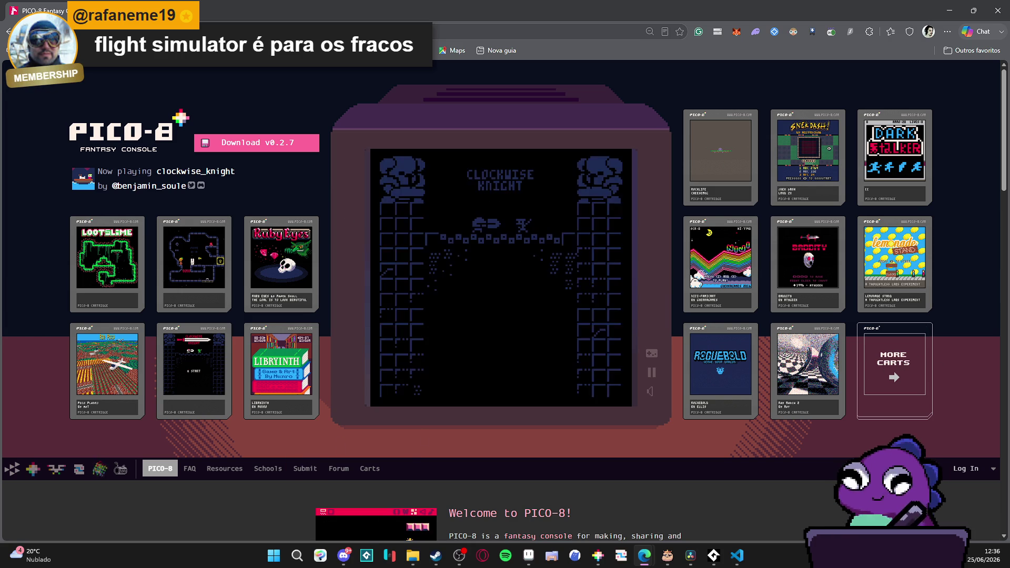
pyautogui.press('Up')
pyautogui.press('z')
# Move the knight around the floor, striking the first green enemy with the sword.
pyautogui.press('Up')
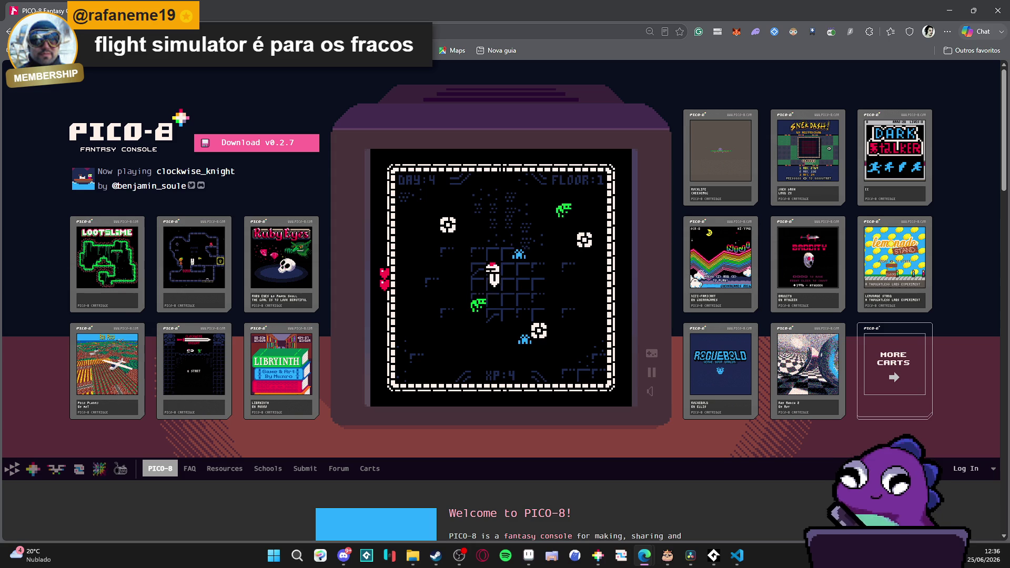
pyautogui.press('Down')
pyautogui.press('Up')
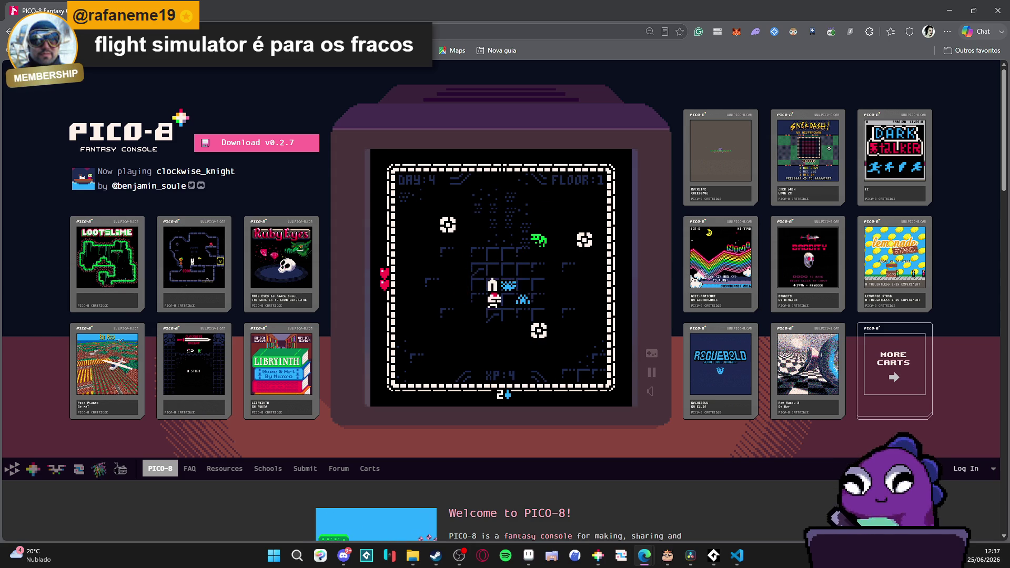
pyautogui.press('Down')
pyautogui.press('Down')
pyautogui.press('Right')
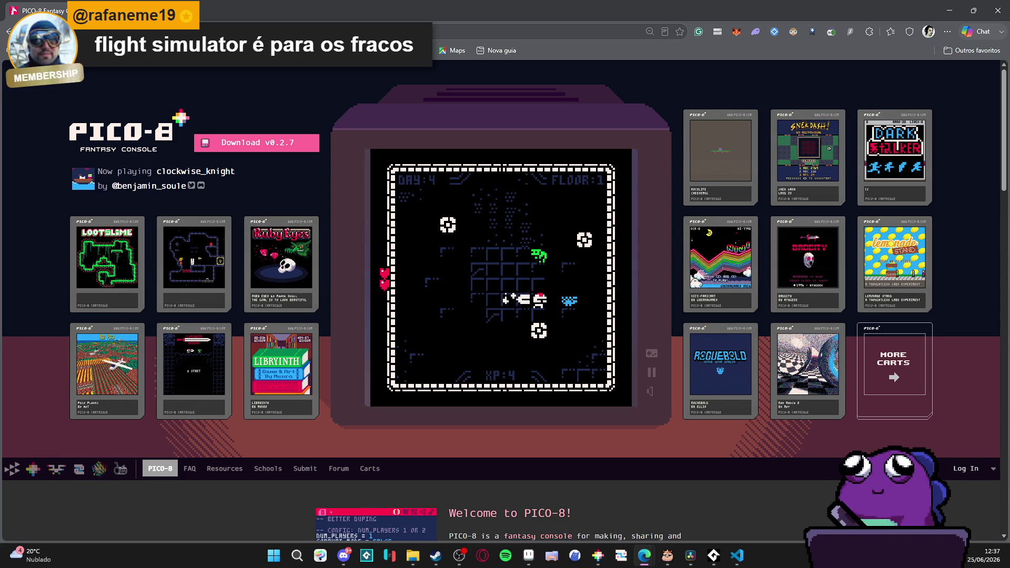
pyautogui.press('Left')
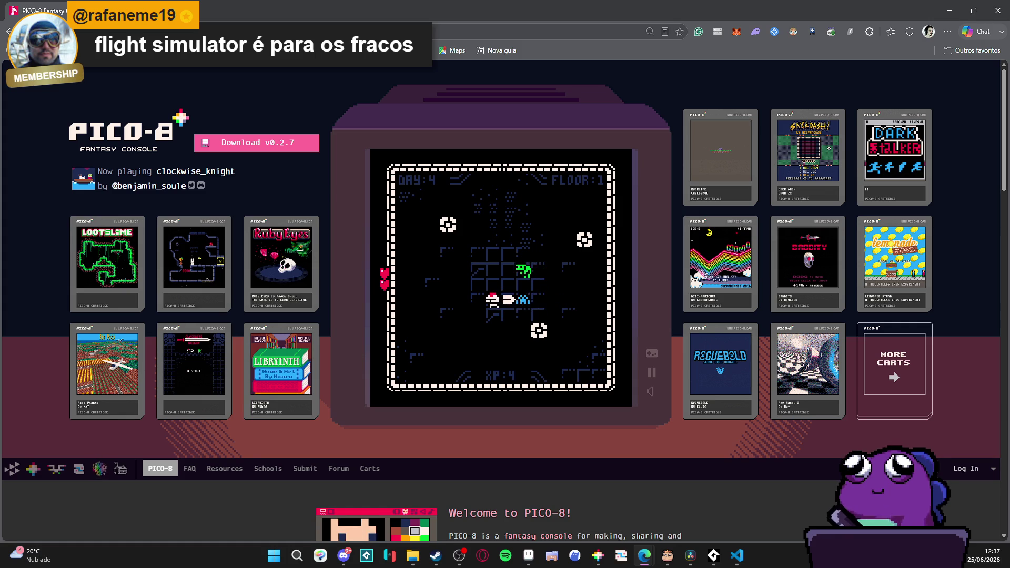
pyautogui.press('Down')
pyautogui.press('Left')
# Kill the second green enemy to reach floor 2, then close Edge and return to PICO-8's console.
pyautogui.press('Up')
pyautogui.press('Right')
pyautogui.press('Down')
pyautogui.press('Up')
pyautogui.press('Left')
pyautogui.press('Down')
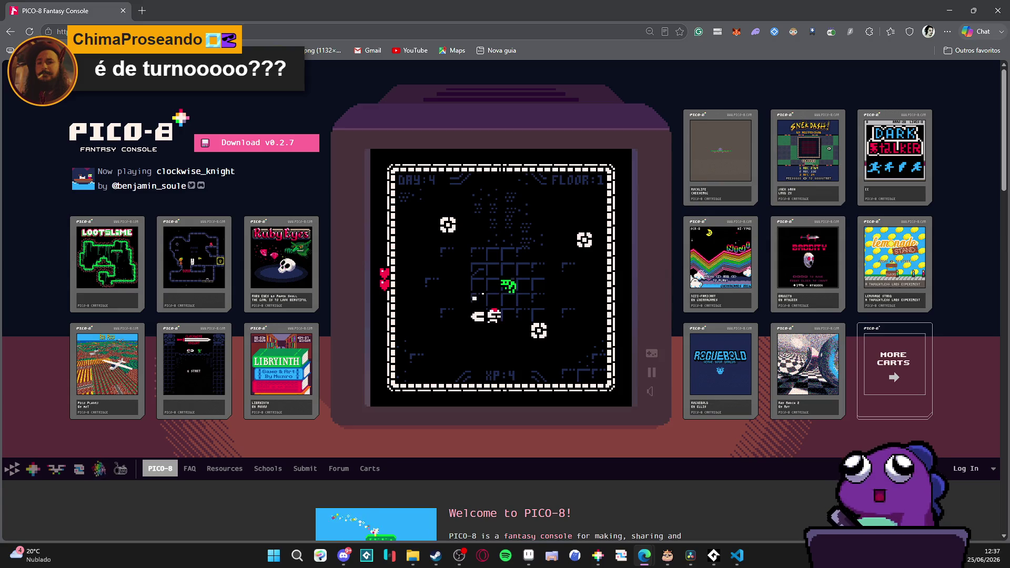
pyautogui.press('Right')
pyautogui.press('Up')
pyautogui.press('Right')
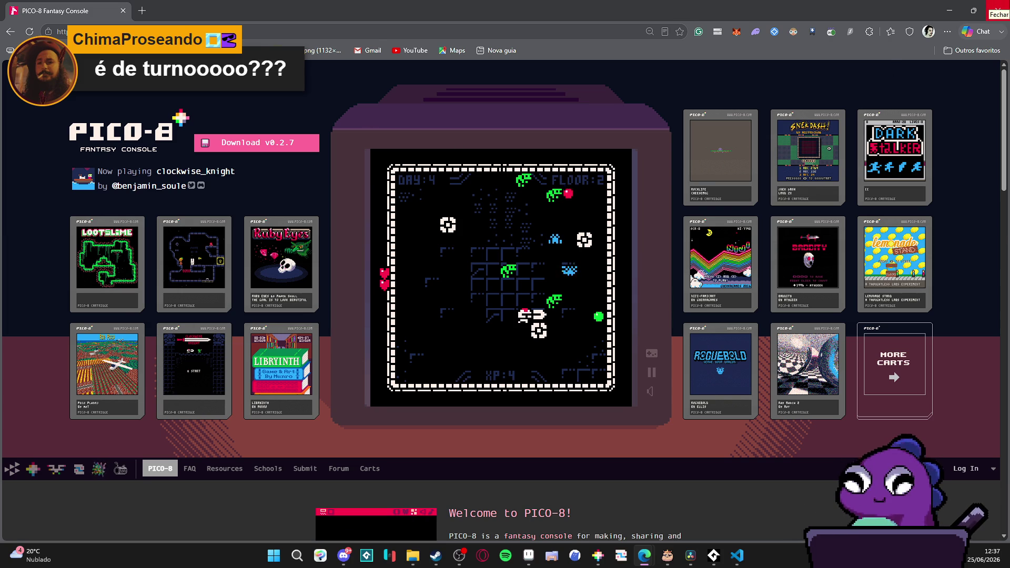
pyautogui.click(996, 10)
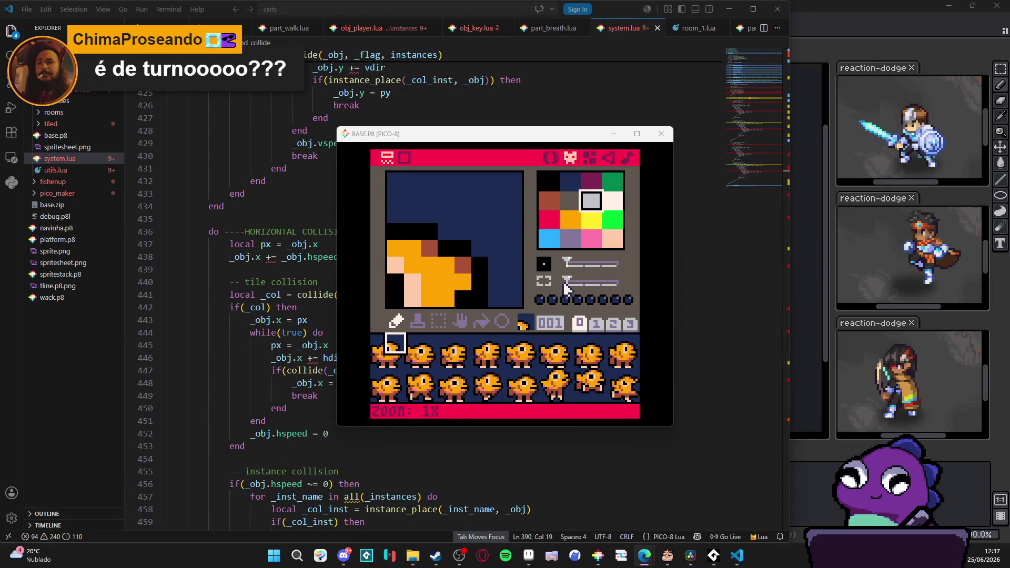
pyautogui.press('Escape')
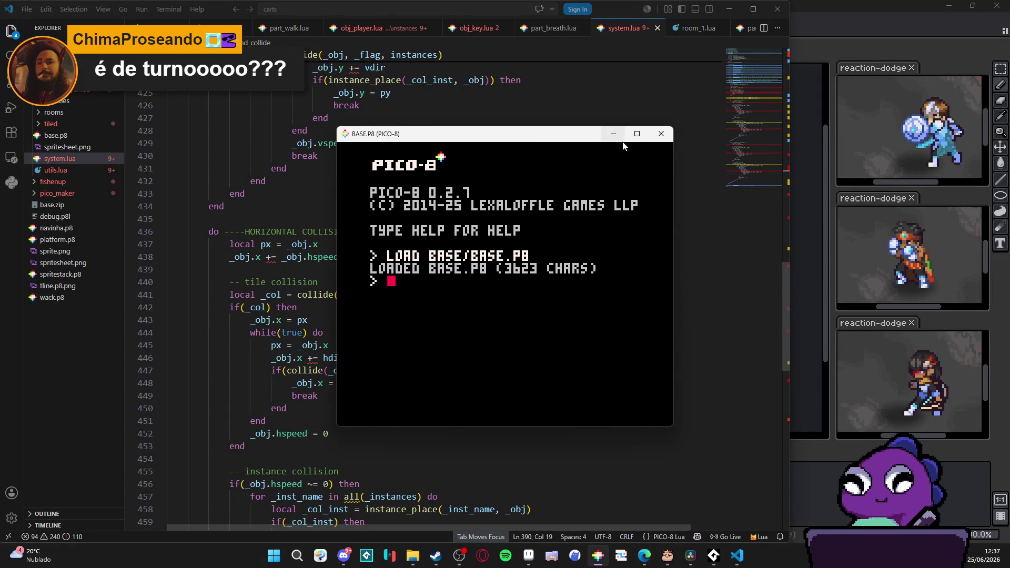